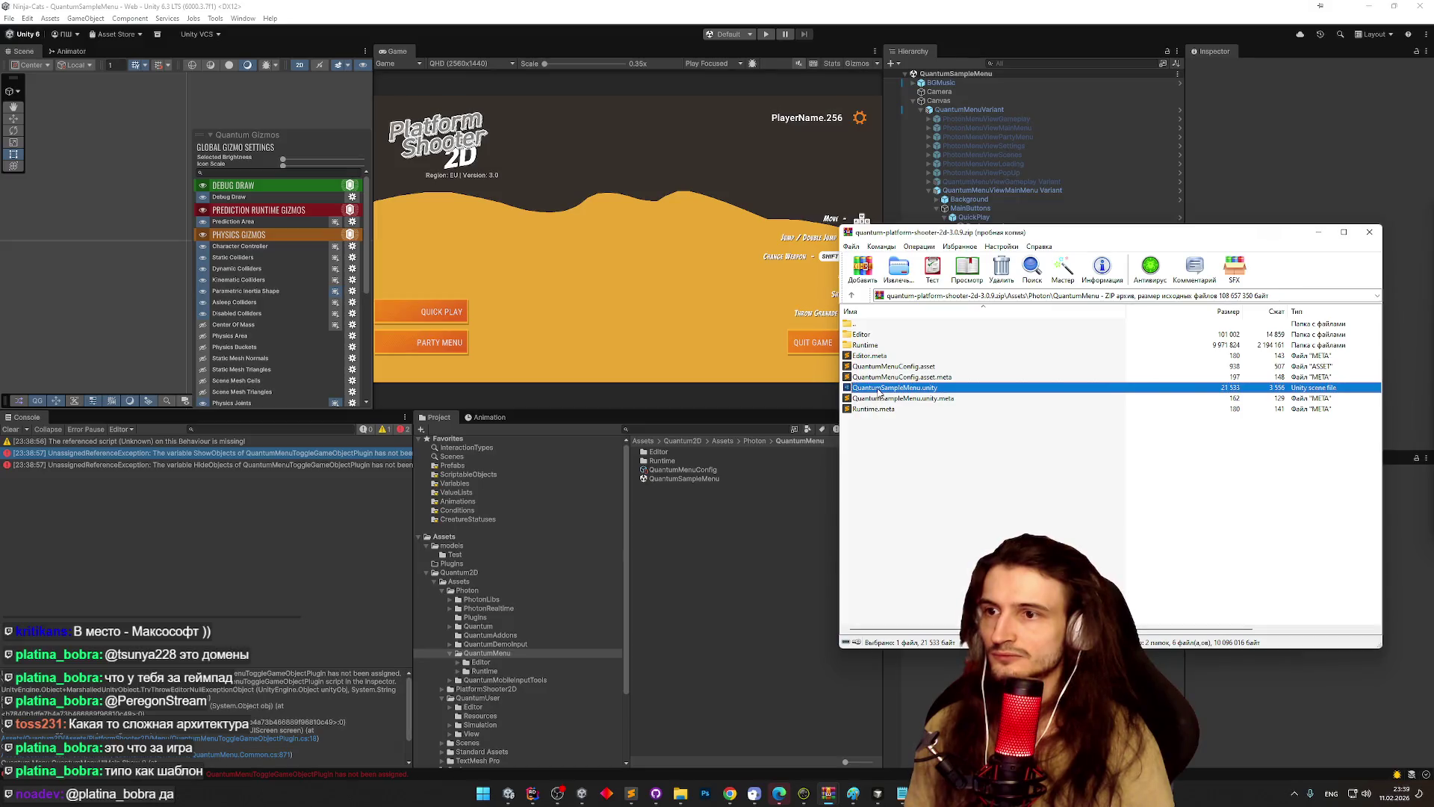
- Delete the existing QuantumSampleMenu scene asset from the QuantumMenu folder
left_click(723, 479)
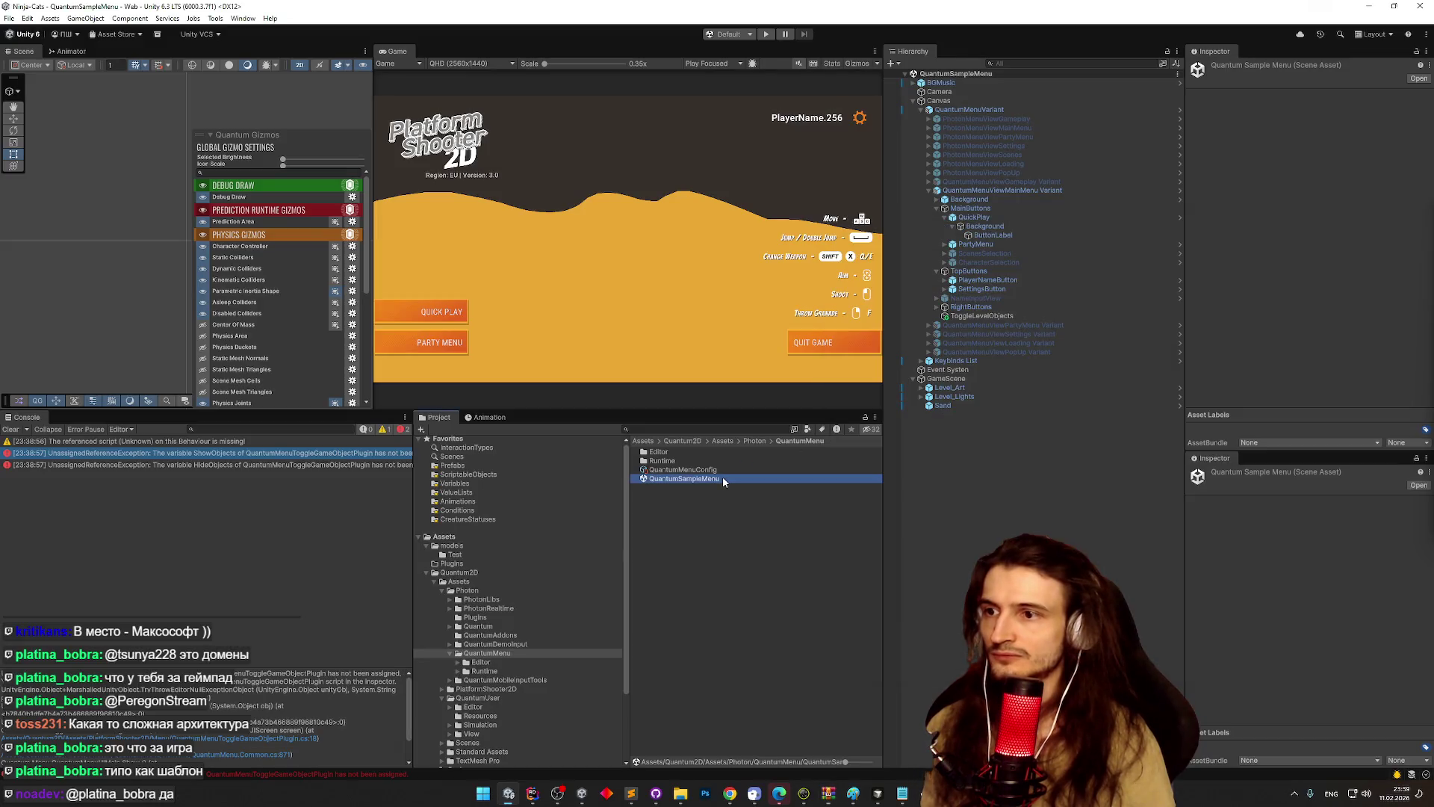
key("Delete")
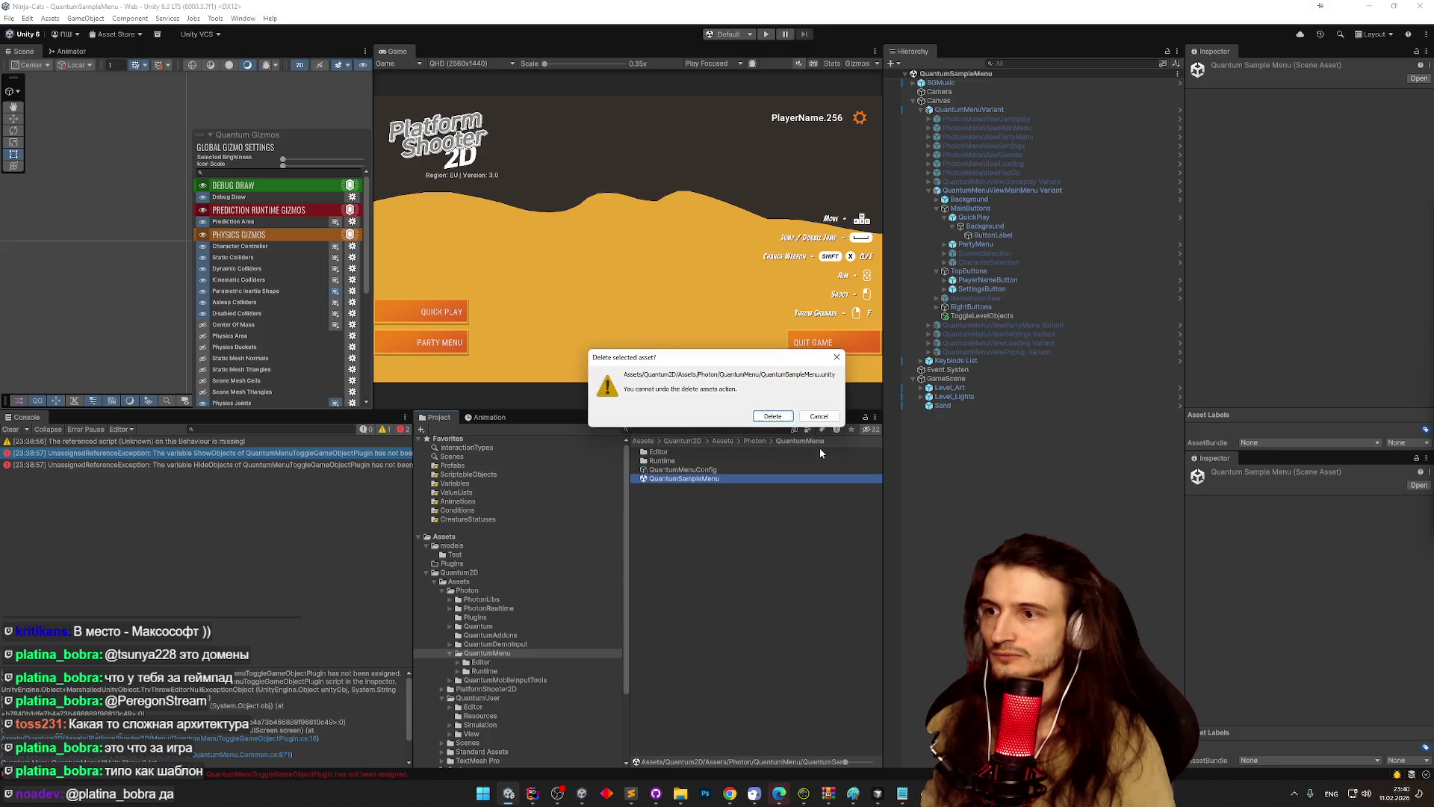
mouse_move(679, 793)
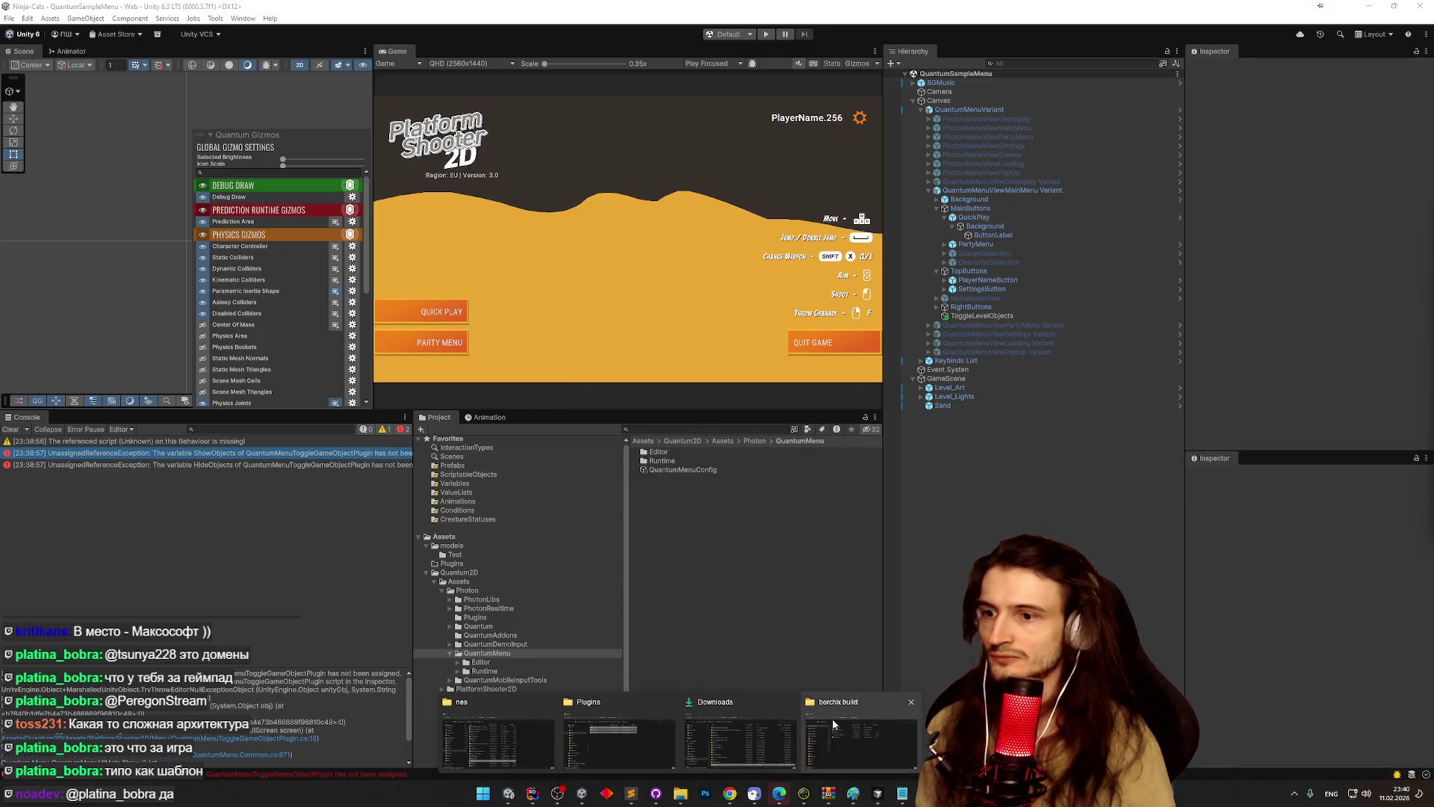
left_click(818, 726)
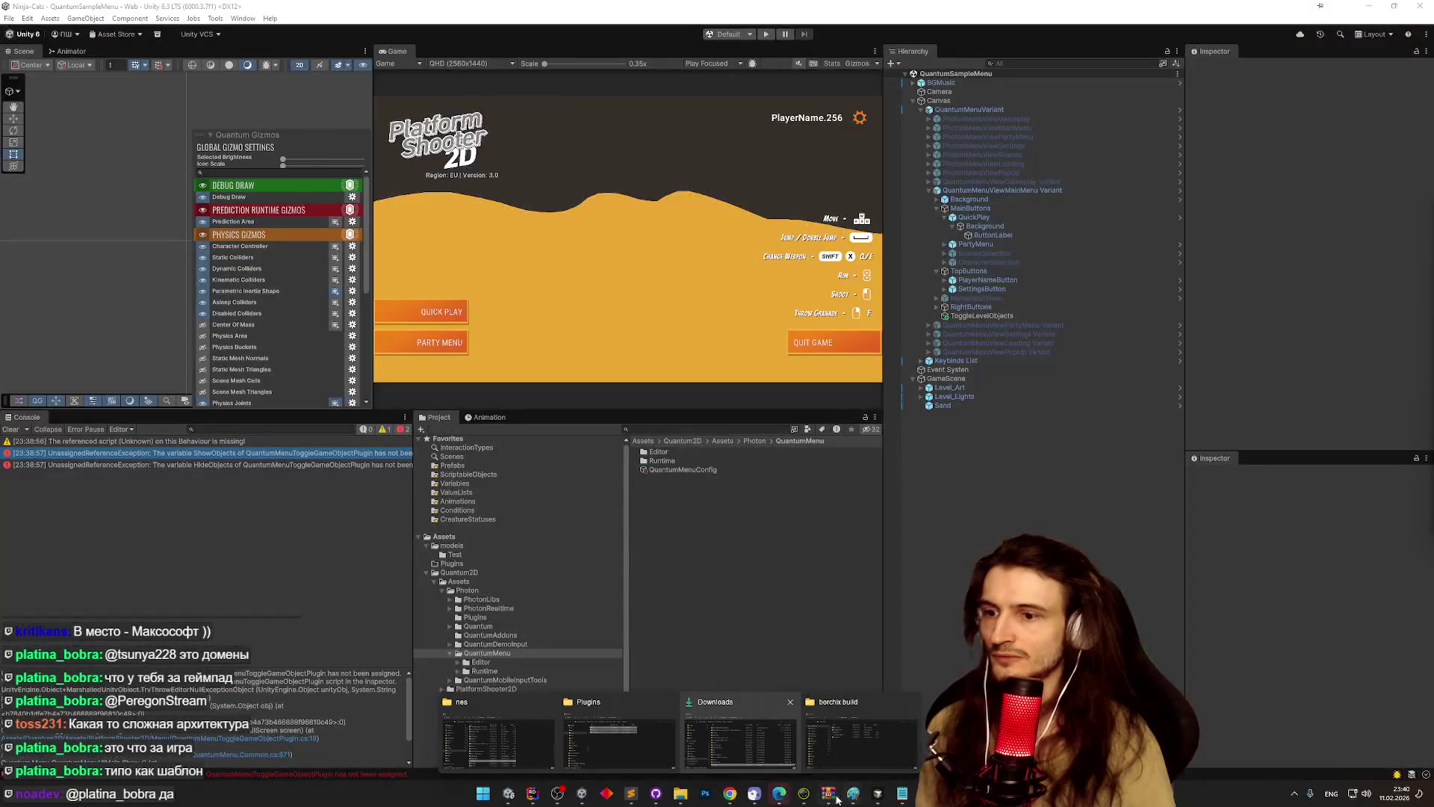
mouse_move(828, 793)
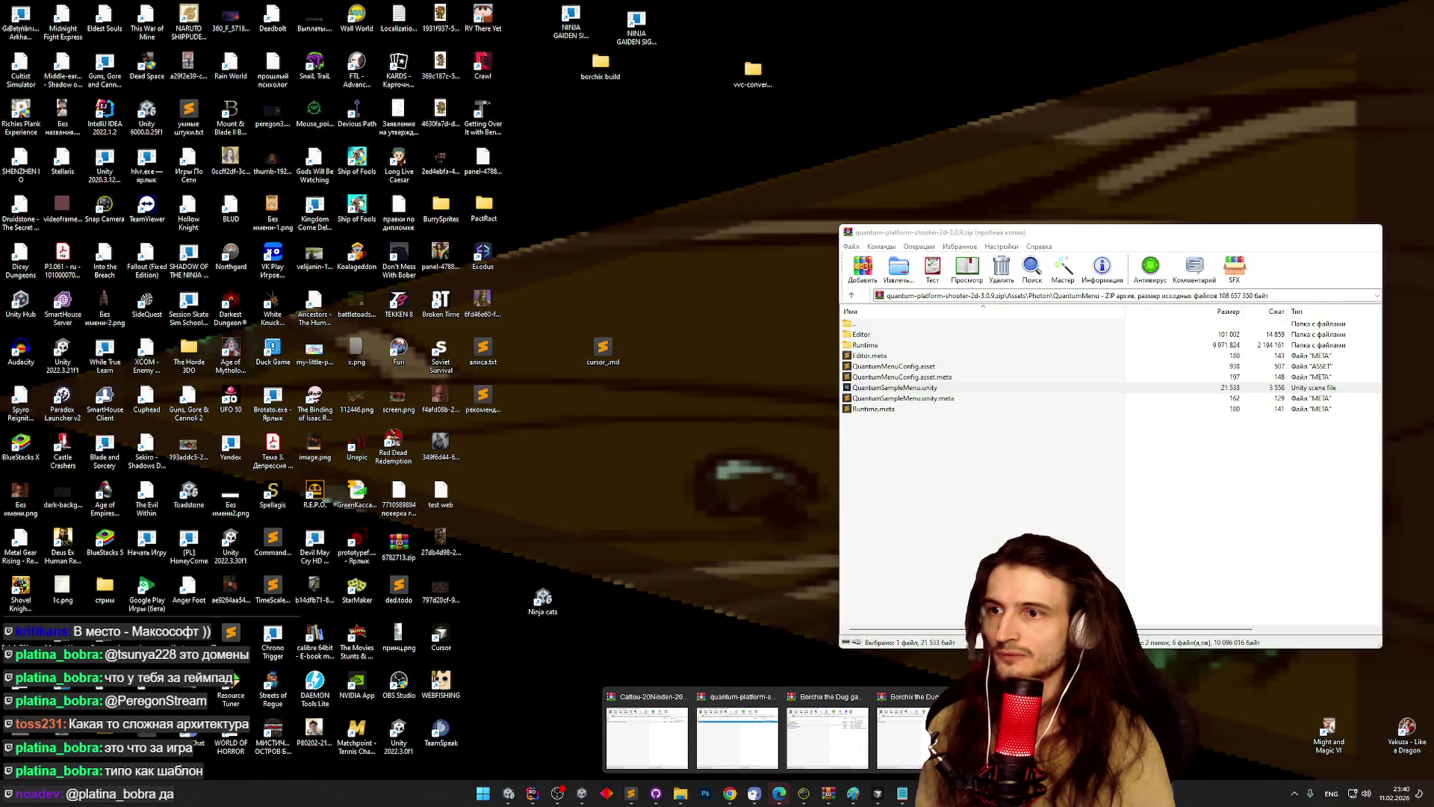
- Copy QuantumSampleMenu.unity from the platform shooter 2D archive into the QuantumMenu folder
left_click(930, 747)
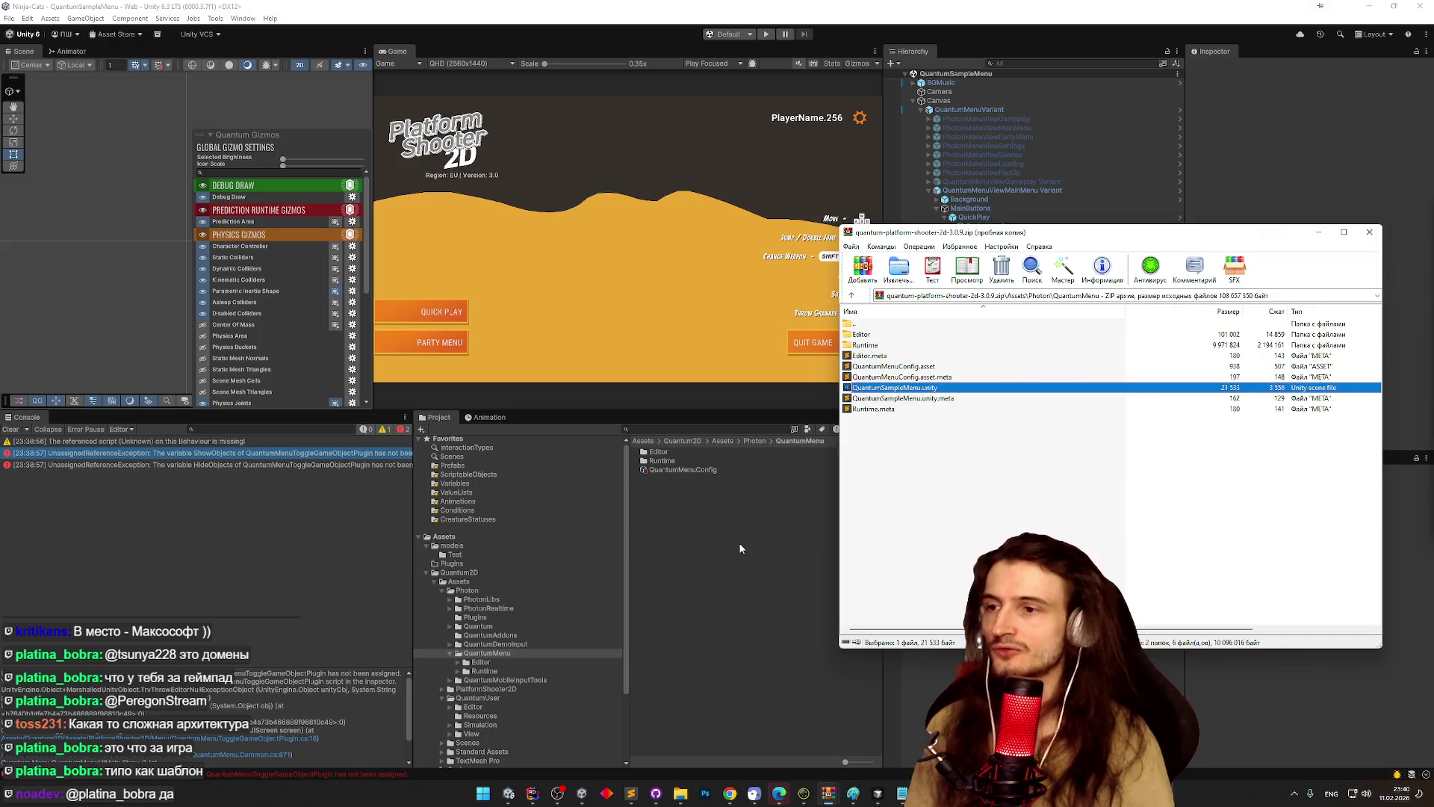
left_click(738, 544)
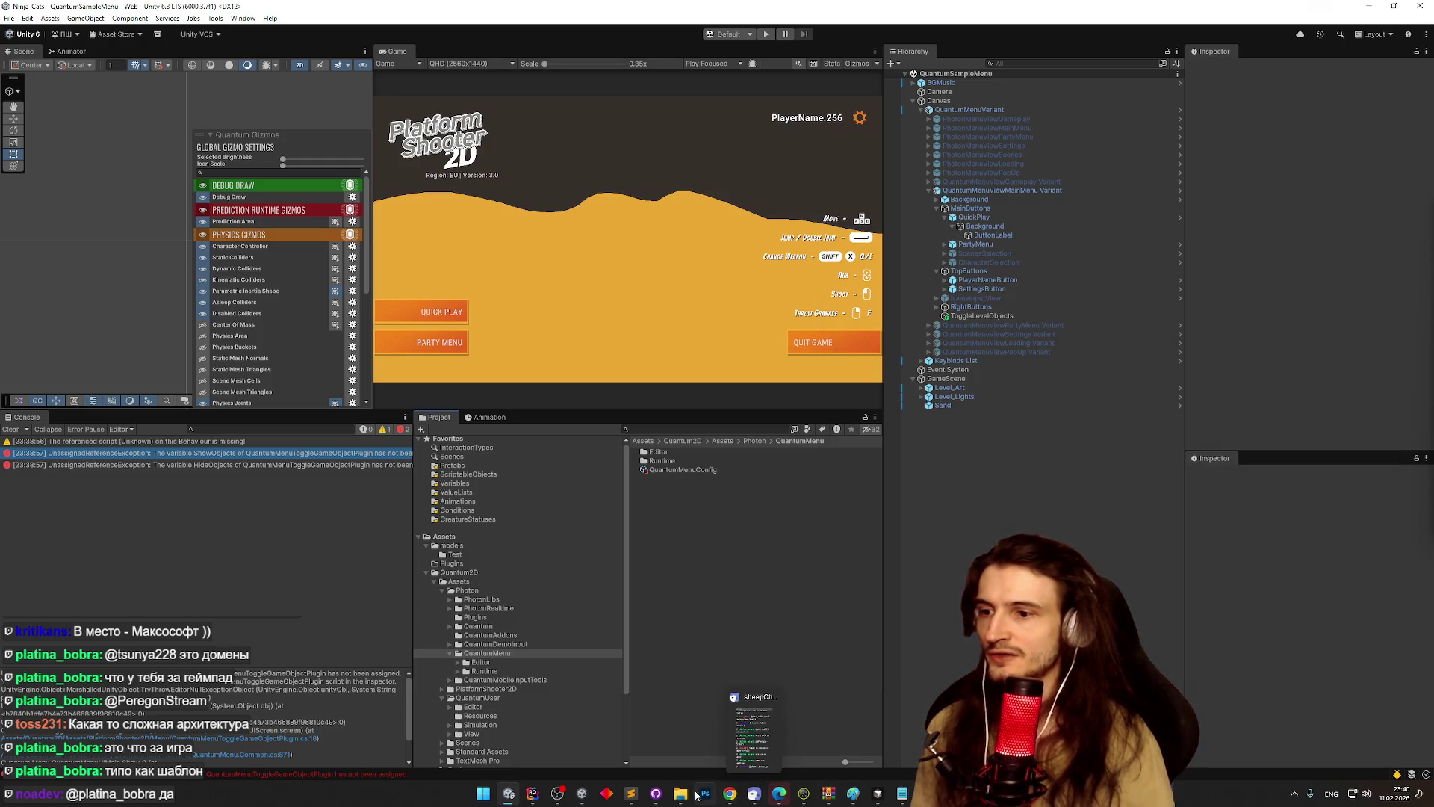
mouse_move(911, 793)
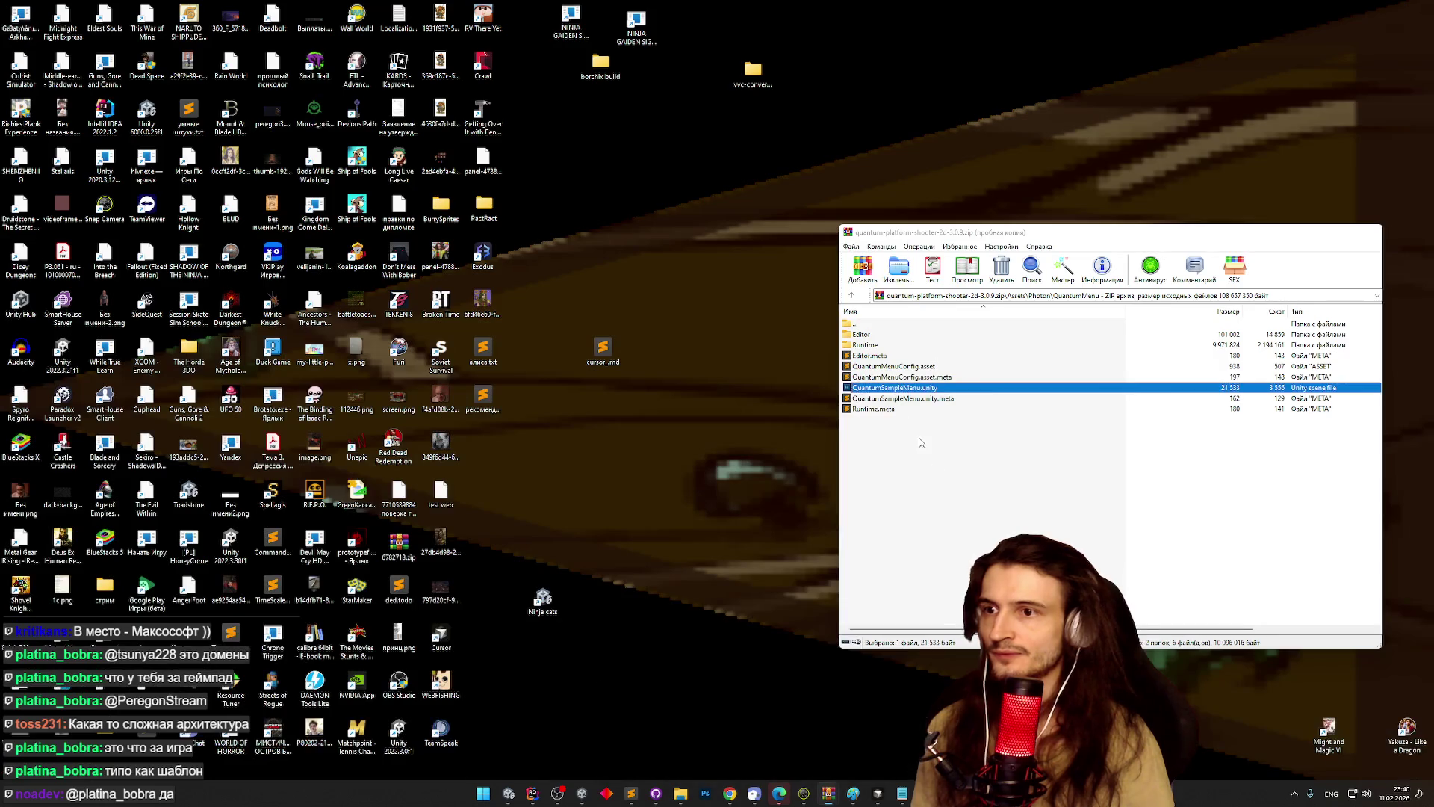
left_click(827, 736)
left_click_drag(695, 559, 696, 564)
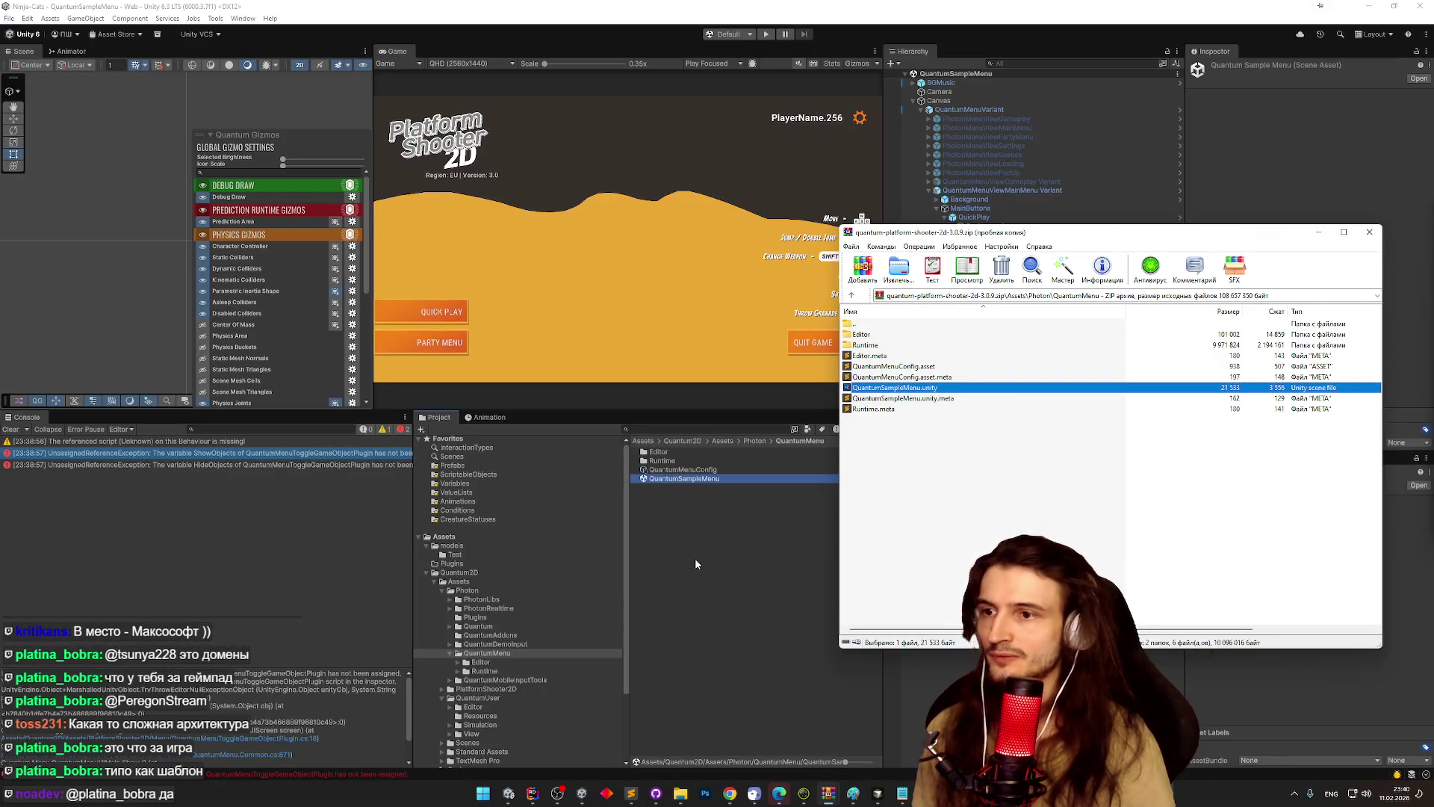
left_click(695, 564)
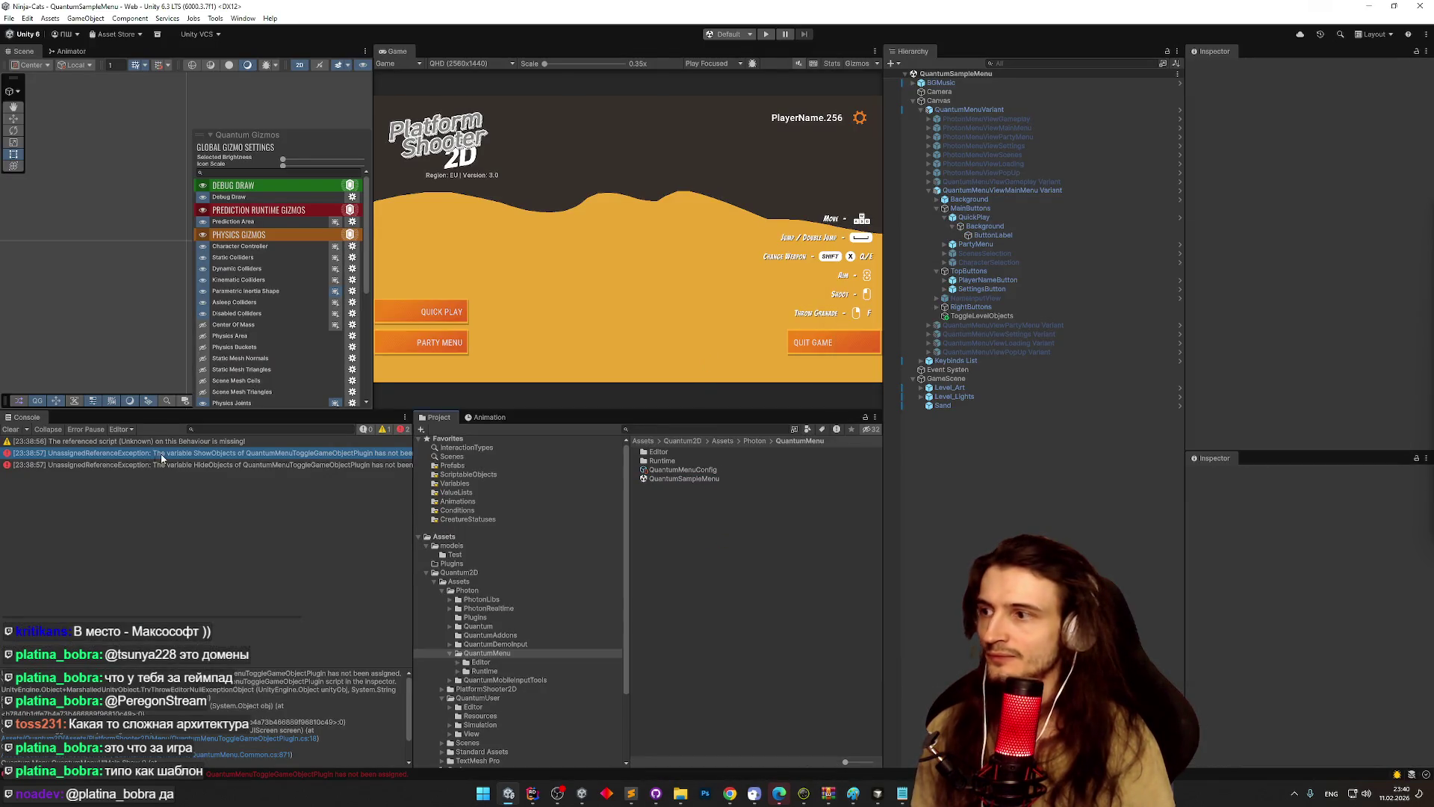
- Open QuantumSampleMenu, run Quick Play through to selecting the first character, then stop playing
left_click(674, 479)
double_click(675, 481)
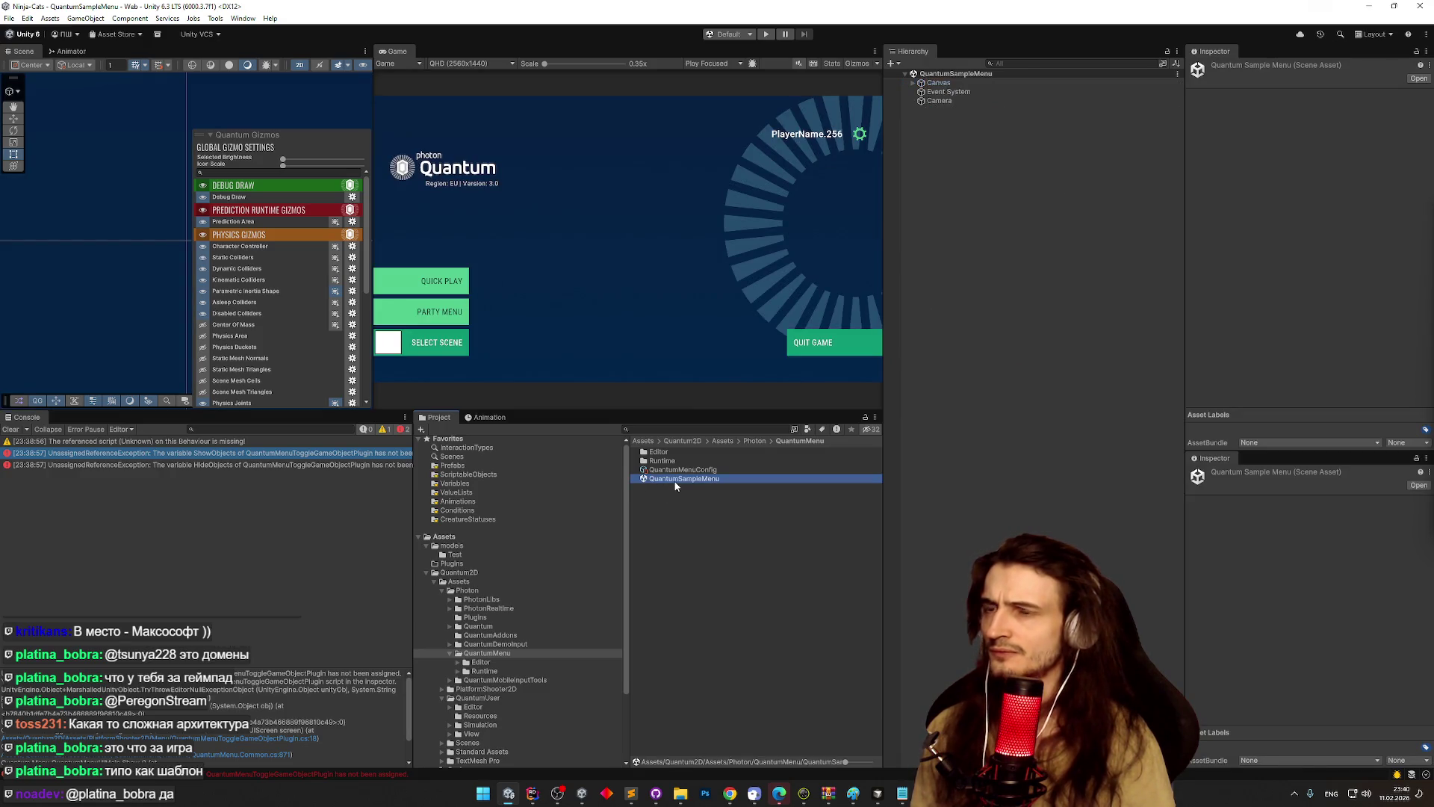
left_click(669, 316)
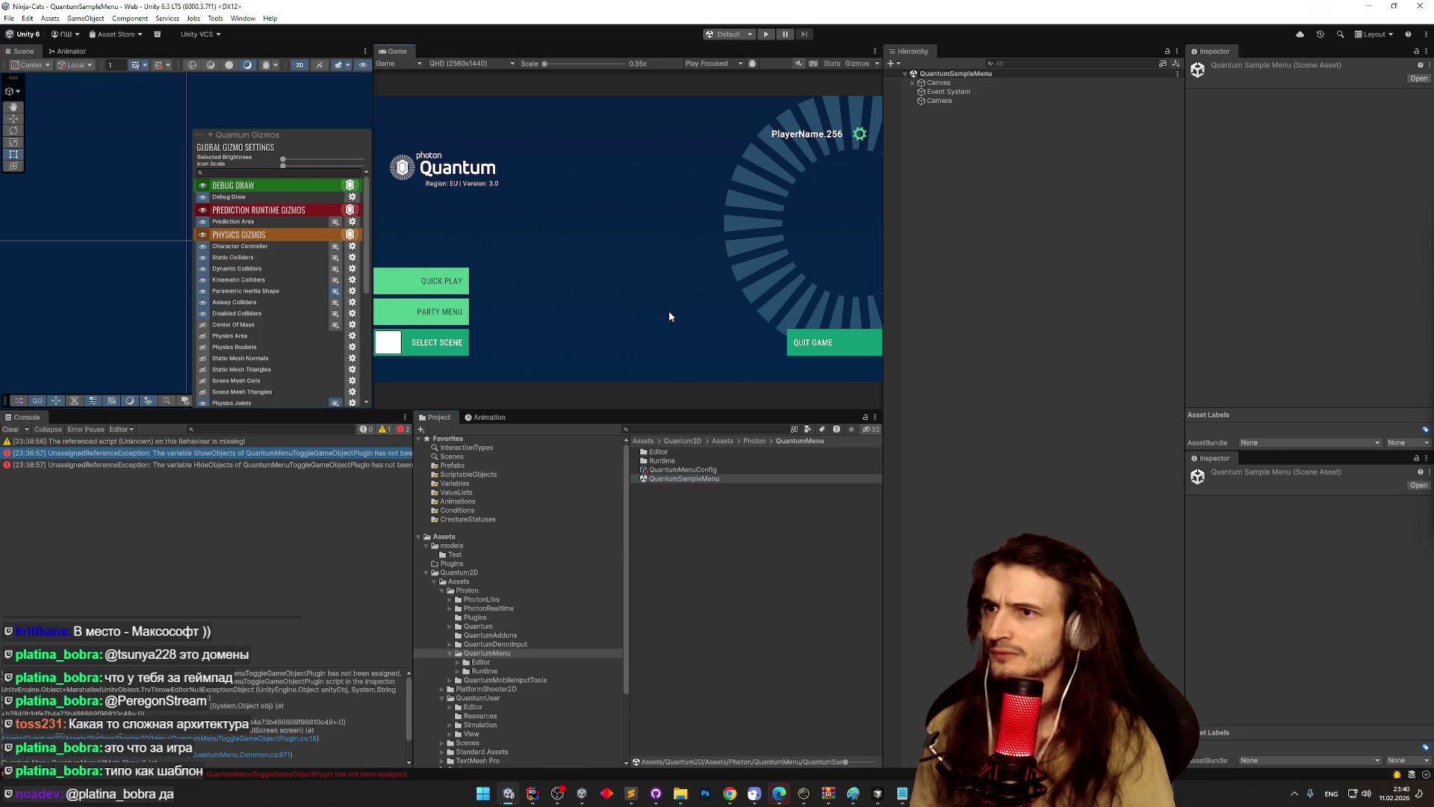
key("ctrl+p")
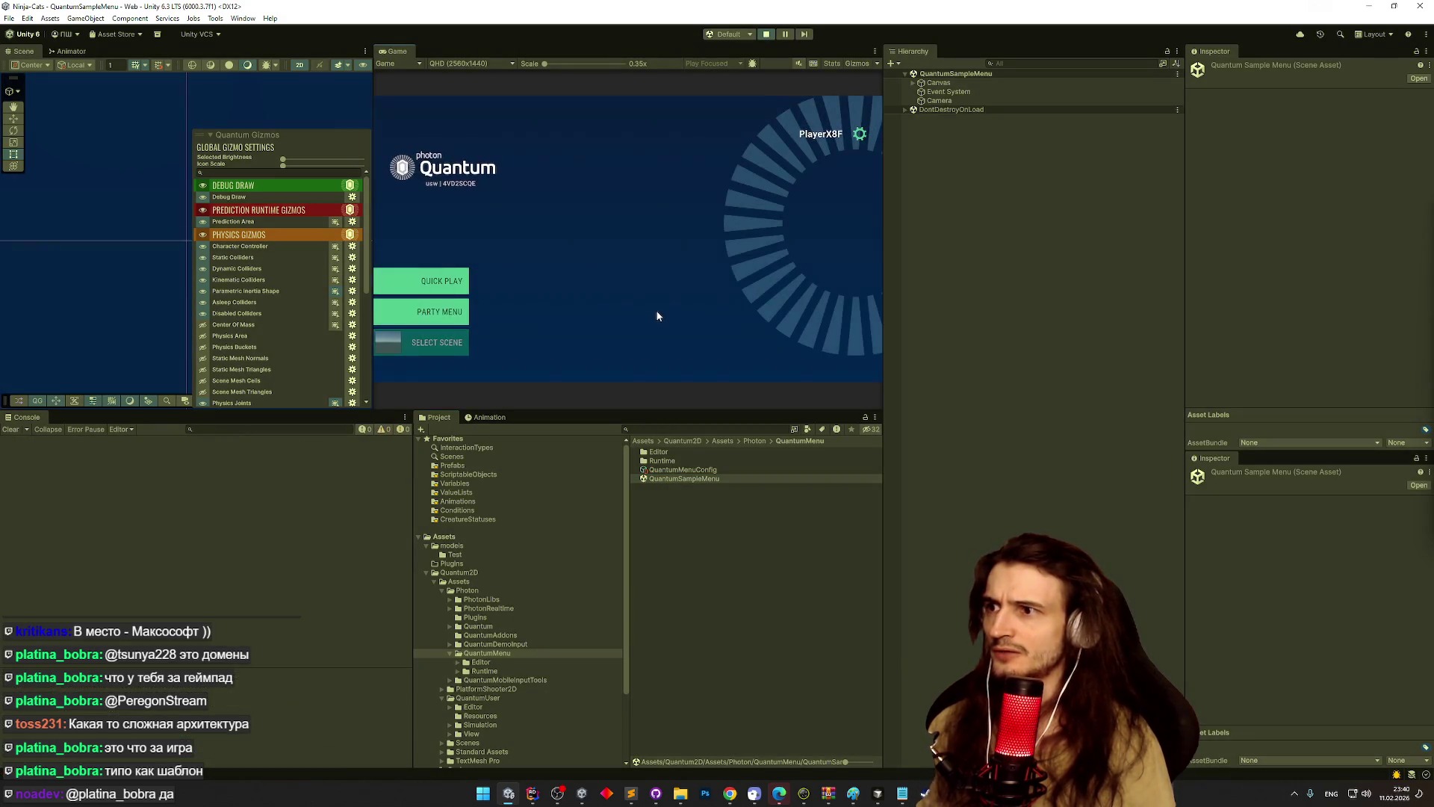
left_click(434, 283)
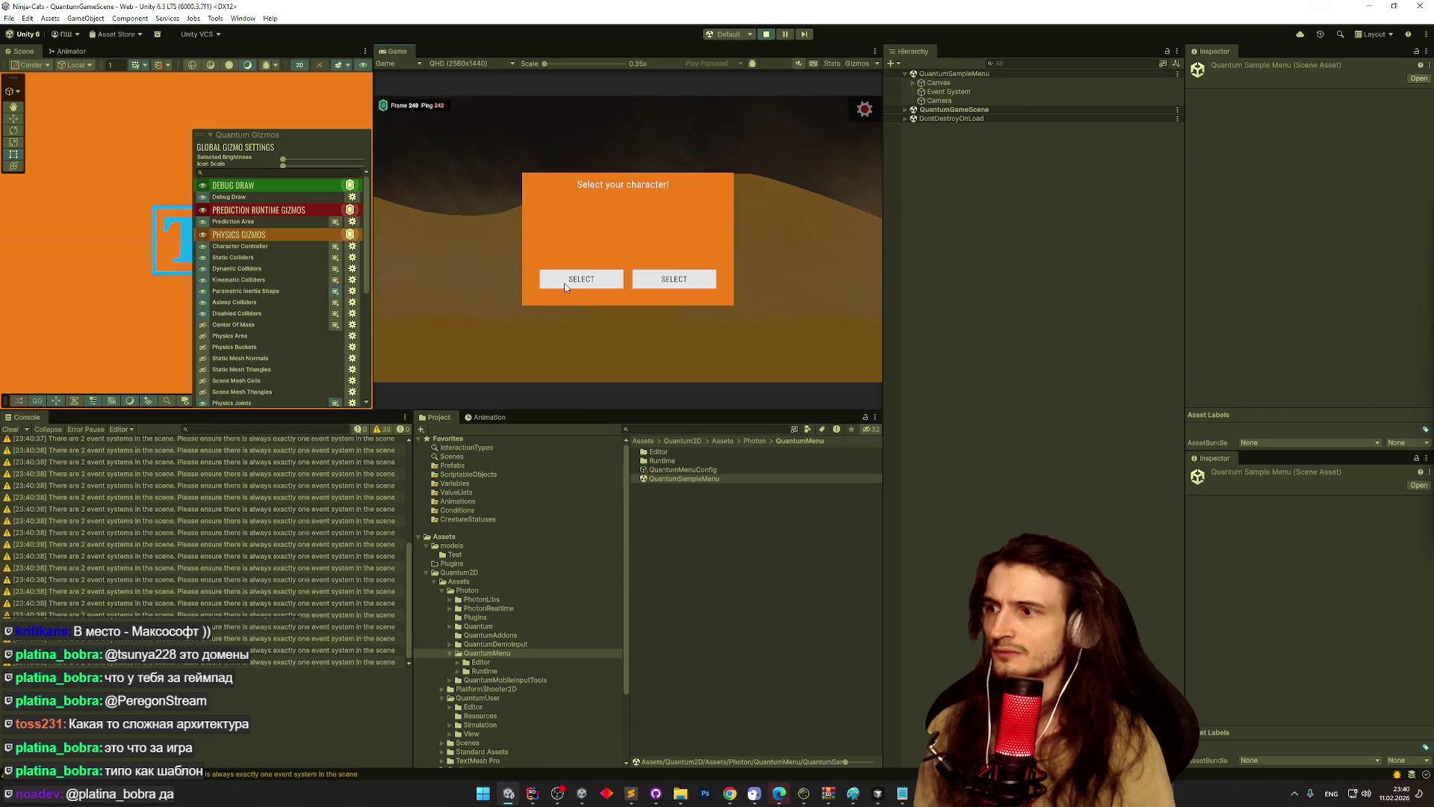
left_click(564, 284)
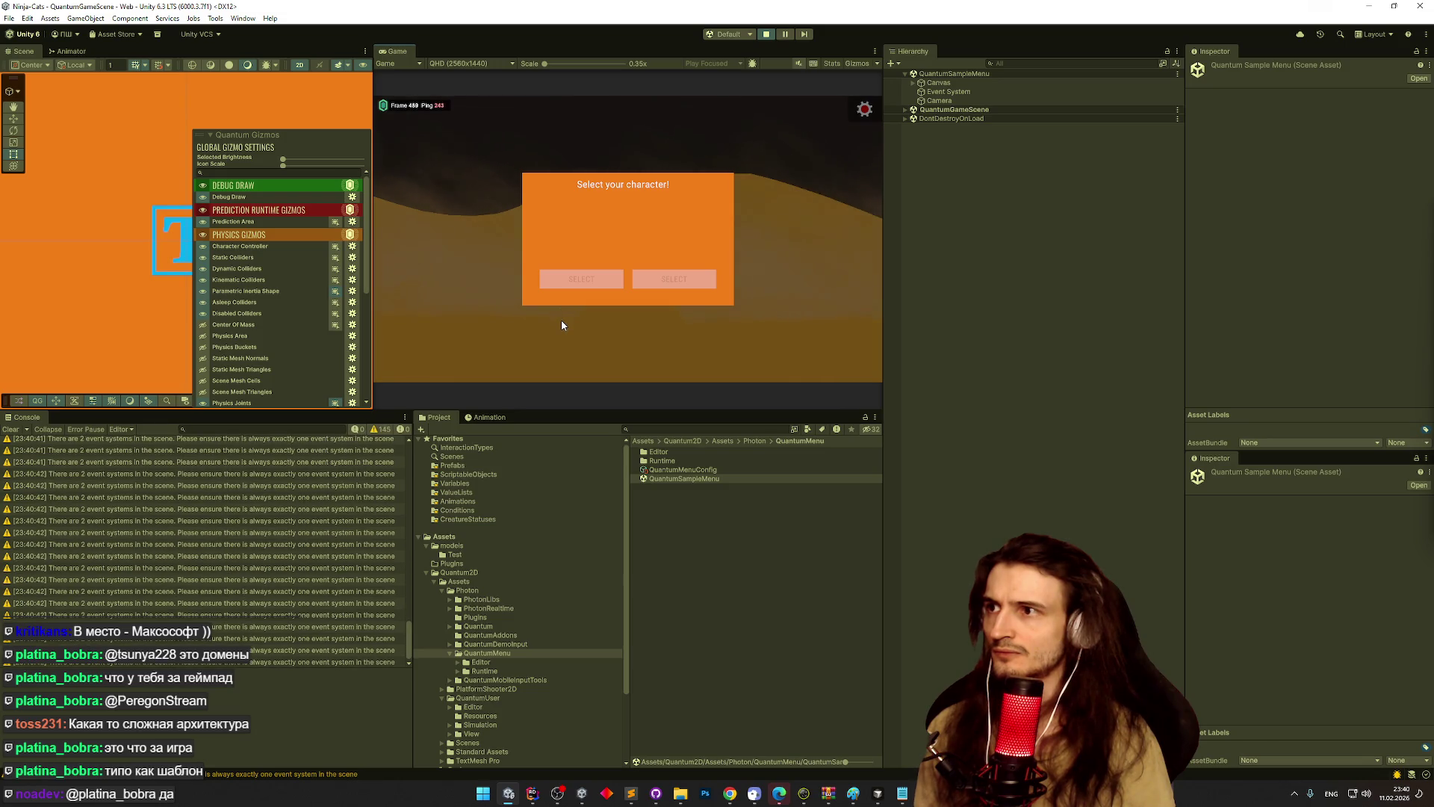
key("ctrl+p")
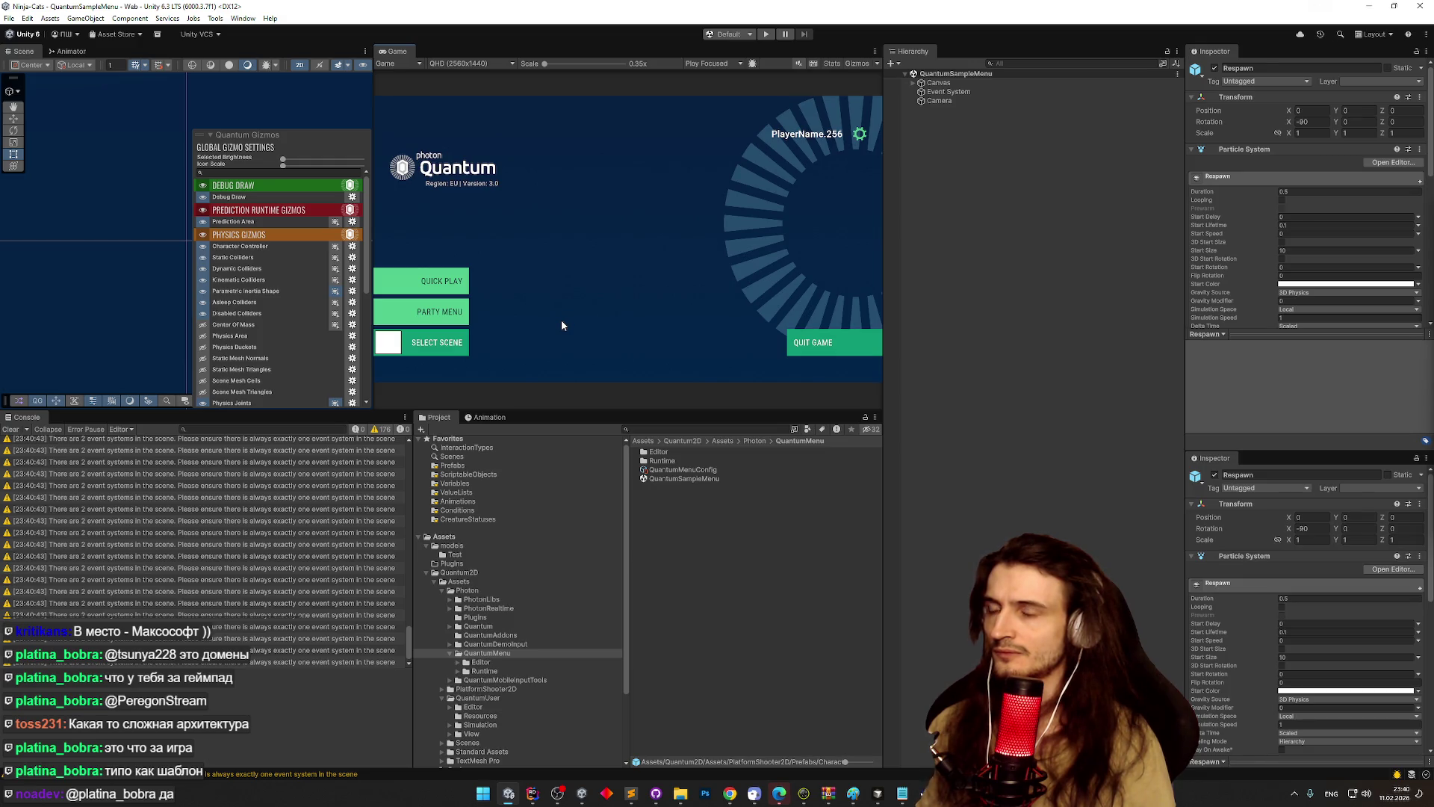
- Search the project assets for 'menu' and select the QuantumSampleMenu scene
left_click(692, 428)
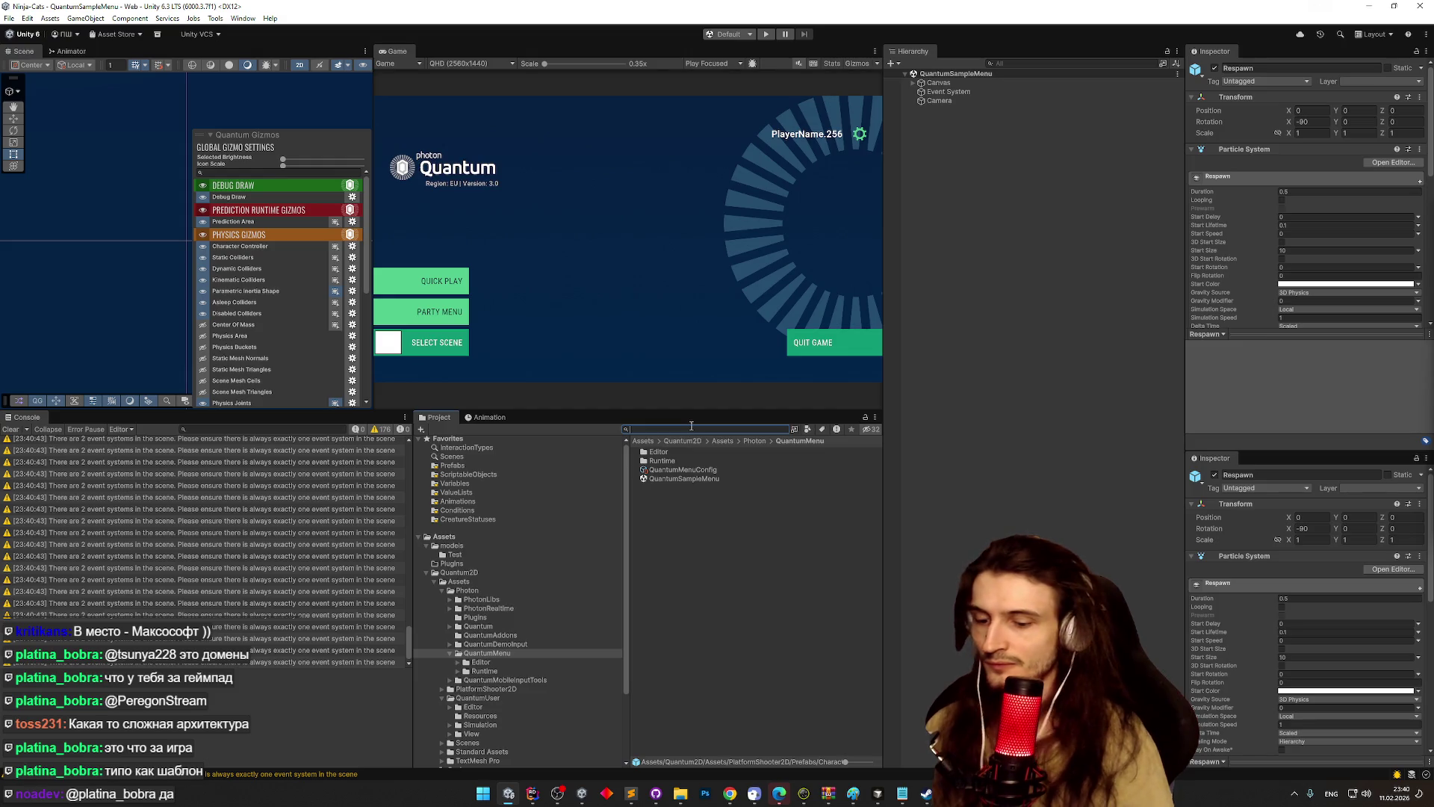
type("menu")
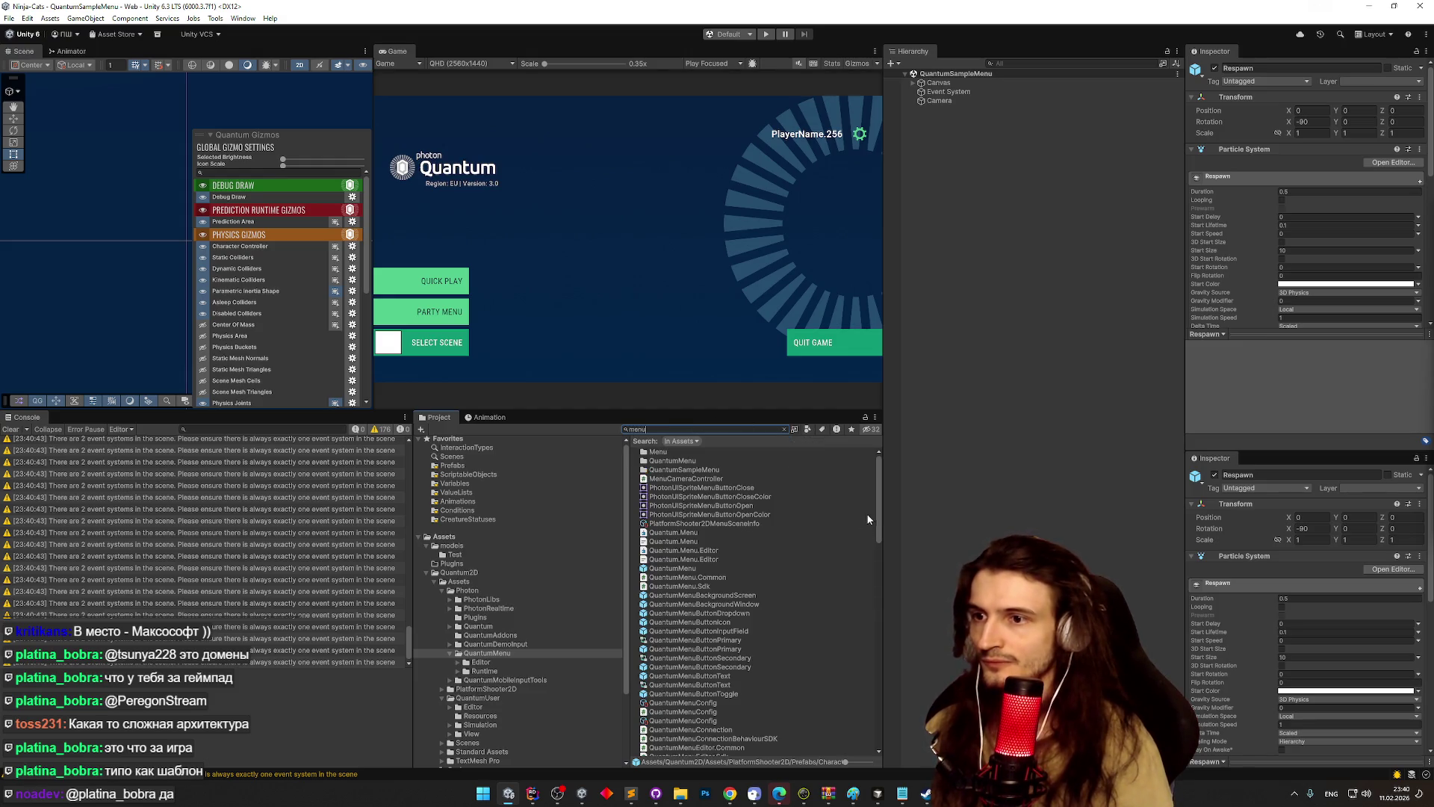
mouse_move(877, 527)
left_mouse_down()
mouse_move(876, 728)
mouse_move(881, 604)
left_mouse_up()
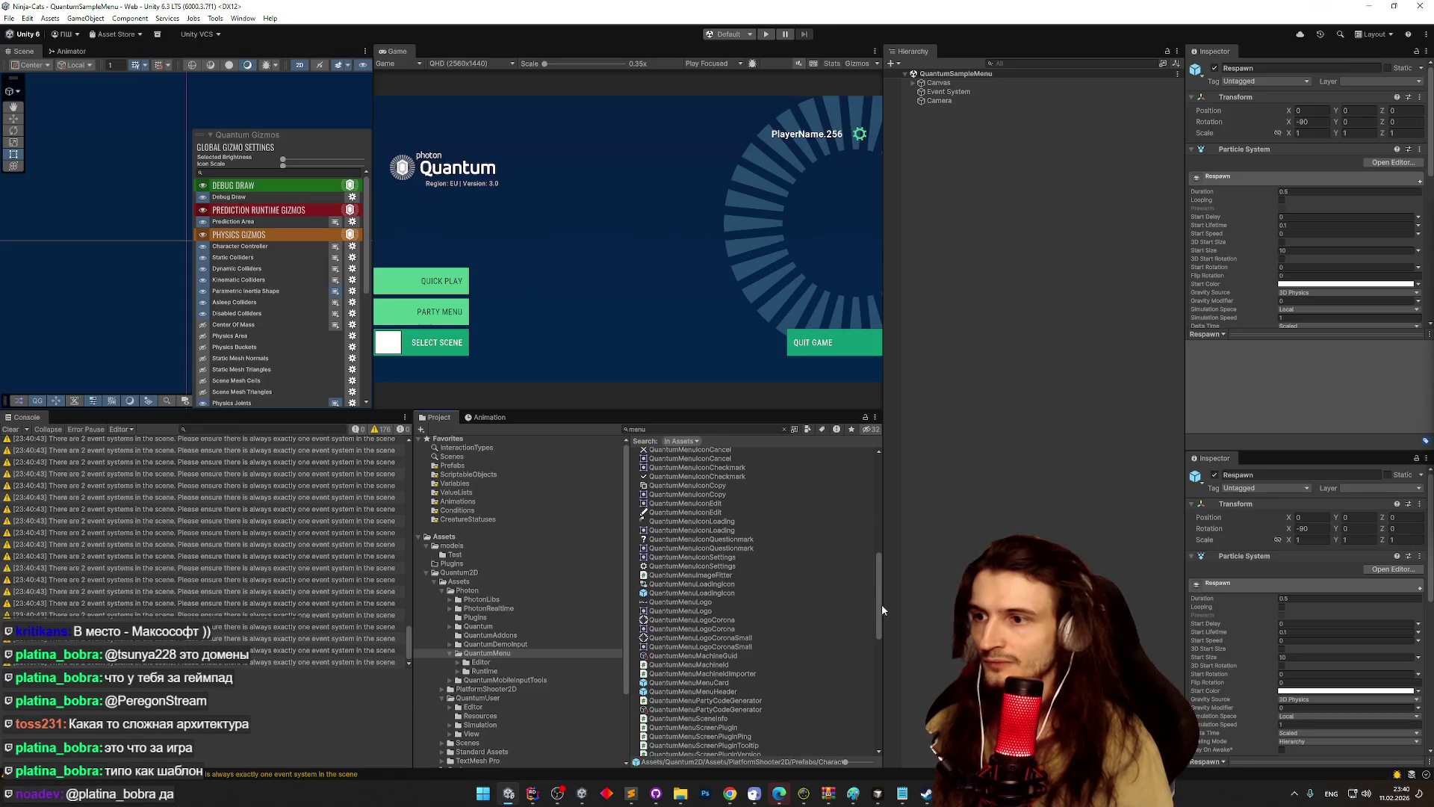
scroll(881, 603, "down", 5)
left_click(683, 742)
left_click(782, 430)
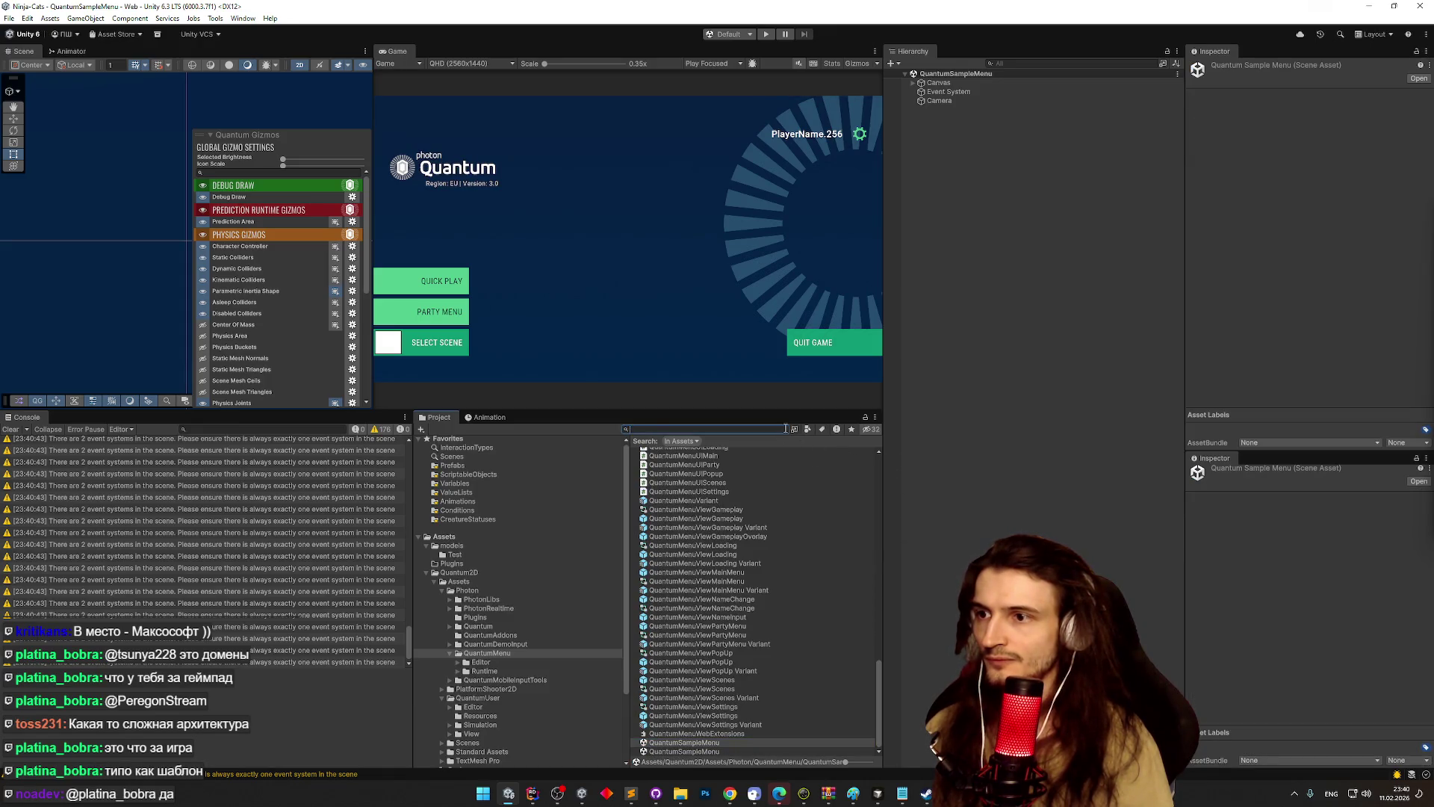
- Show the Quantum2D folder contents and clear the Console's duplicate EventSystem warnings
left_click(689, 441)
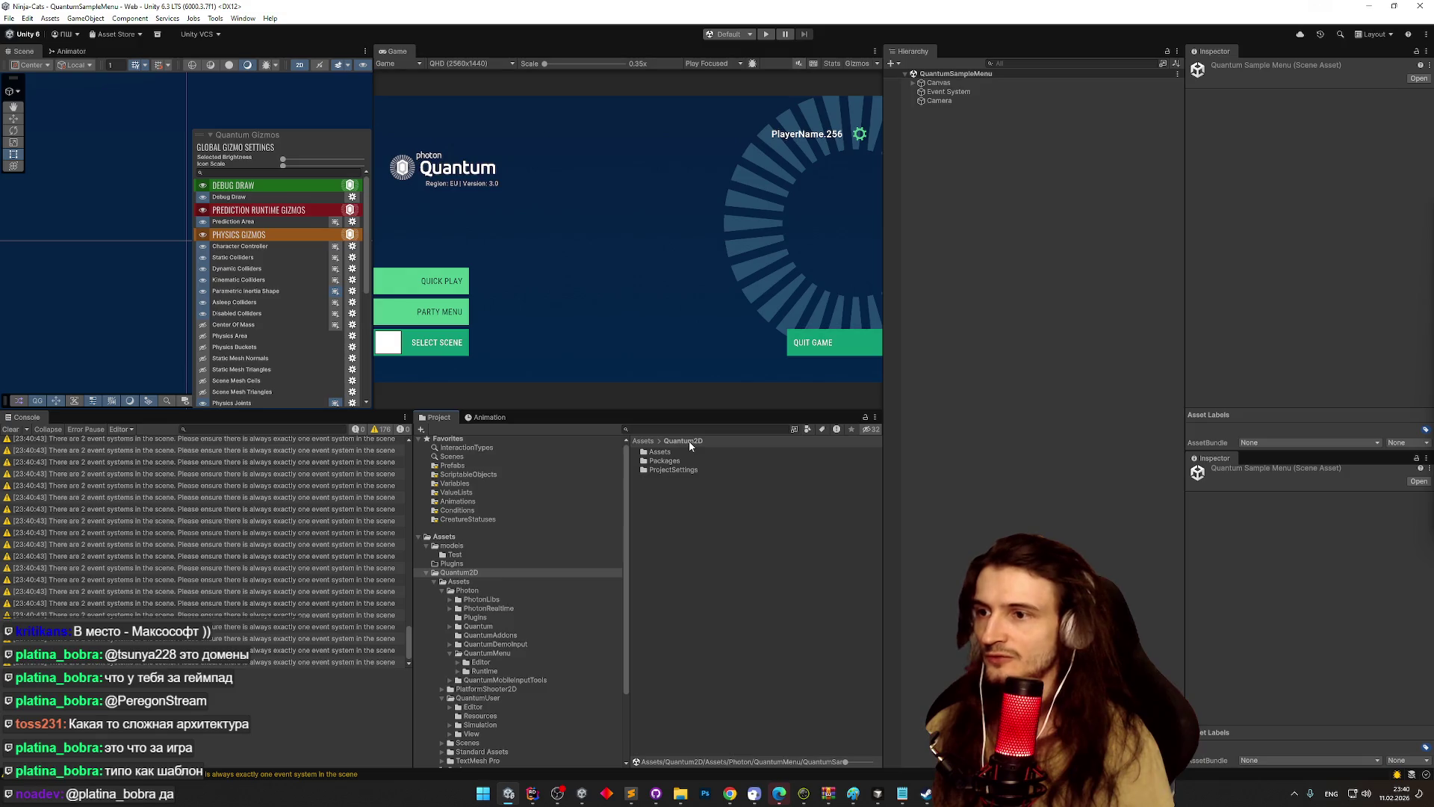
left_click(11, 429)
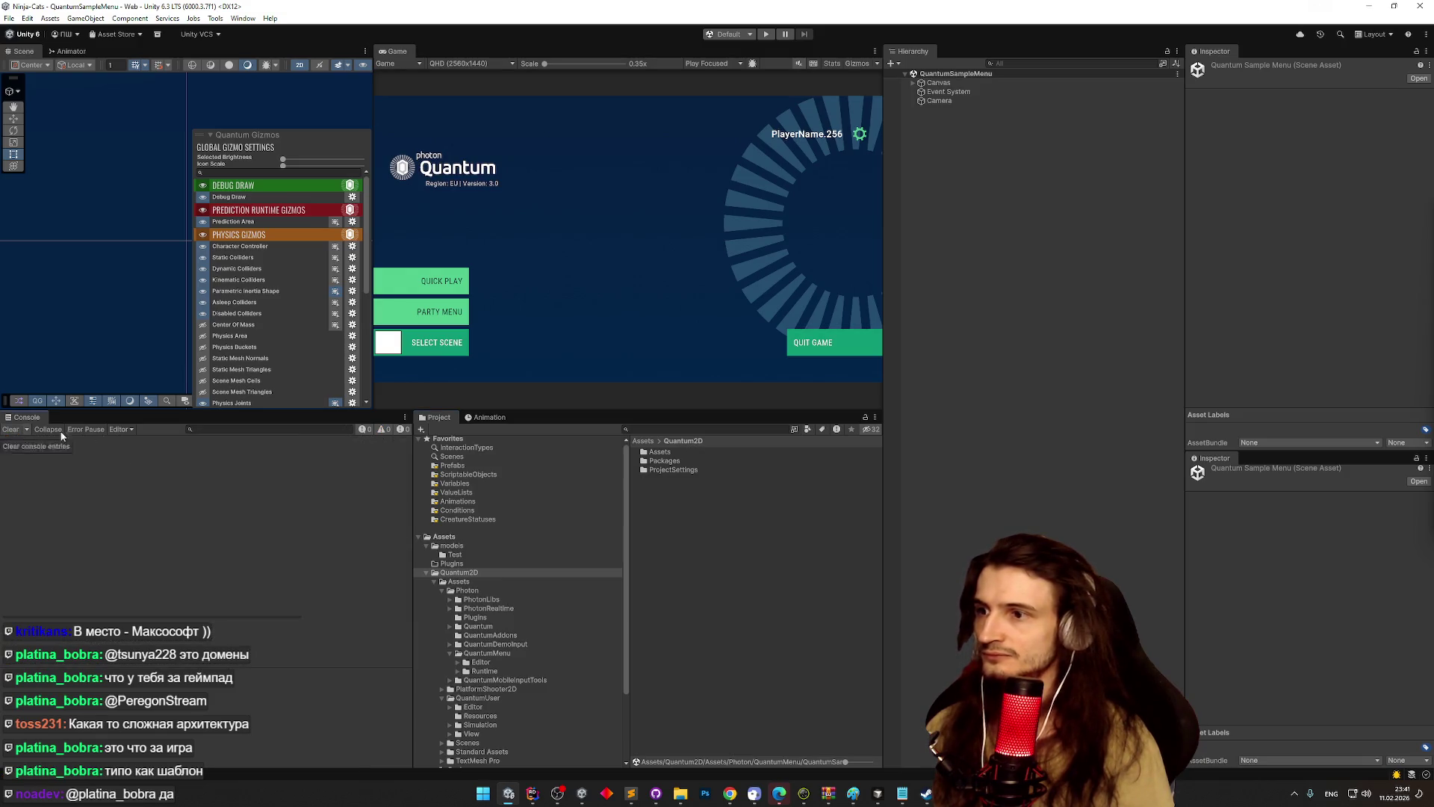
left_click(663, 501)
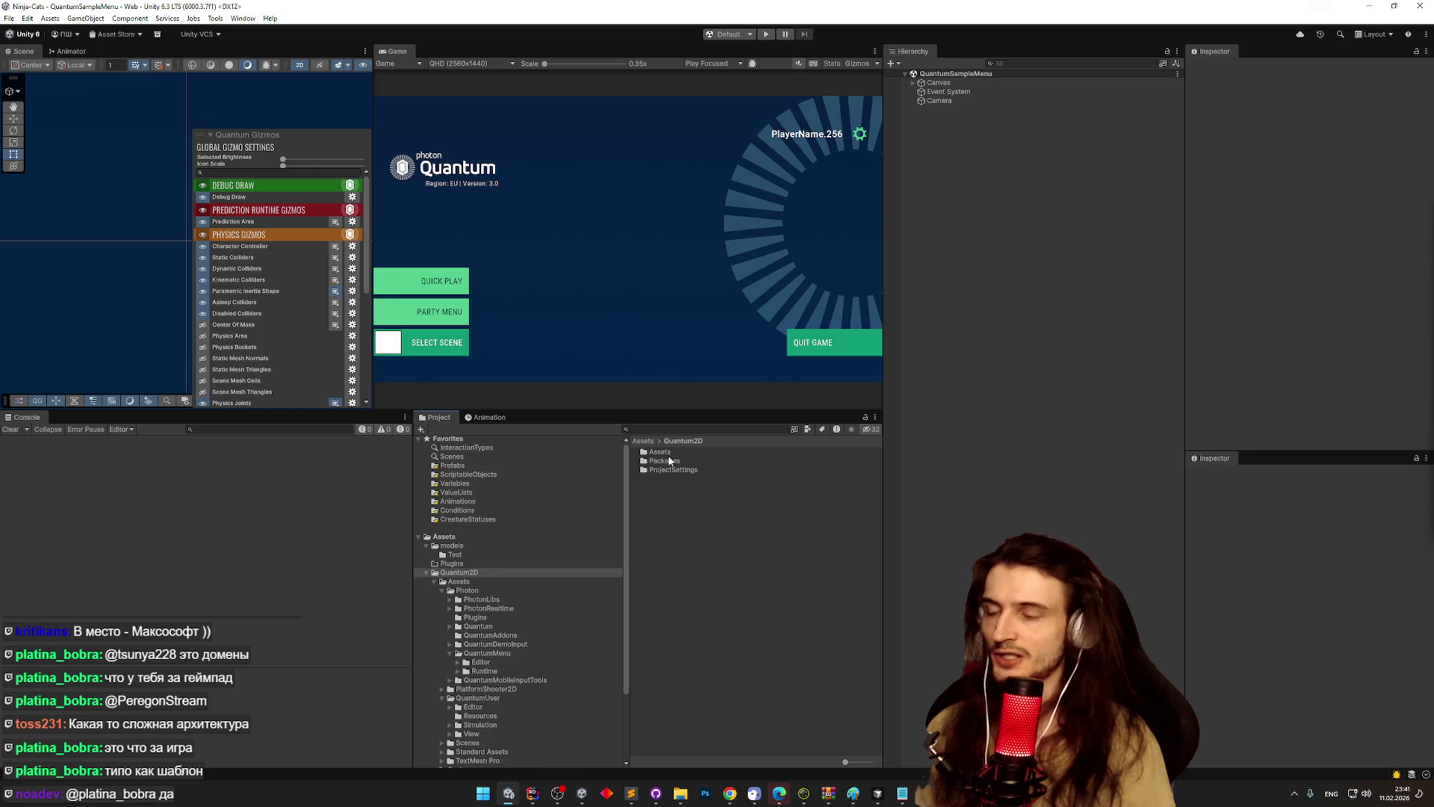
- Open Ninja-Cats\Assets\Quantum2D in Explorer and permanently delete all six items inside
mouse_move(679, 793)
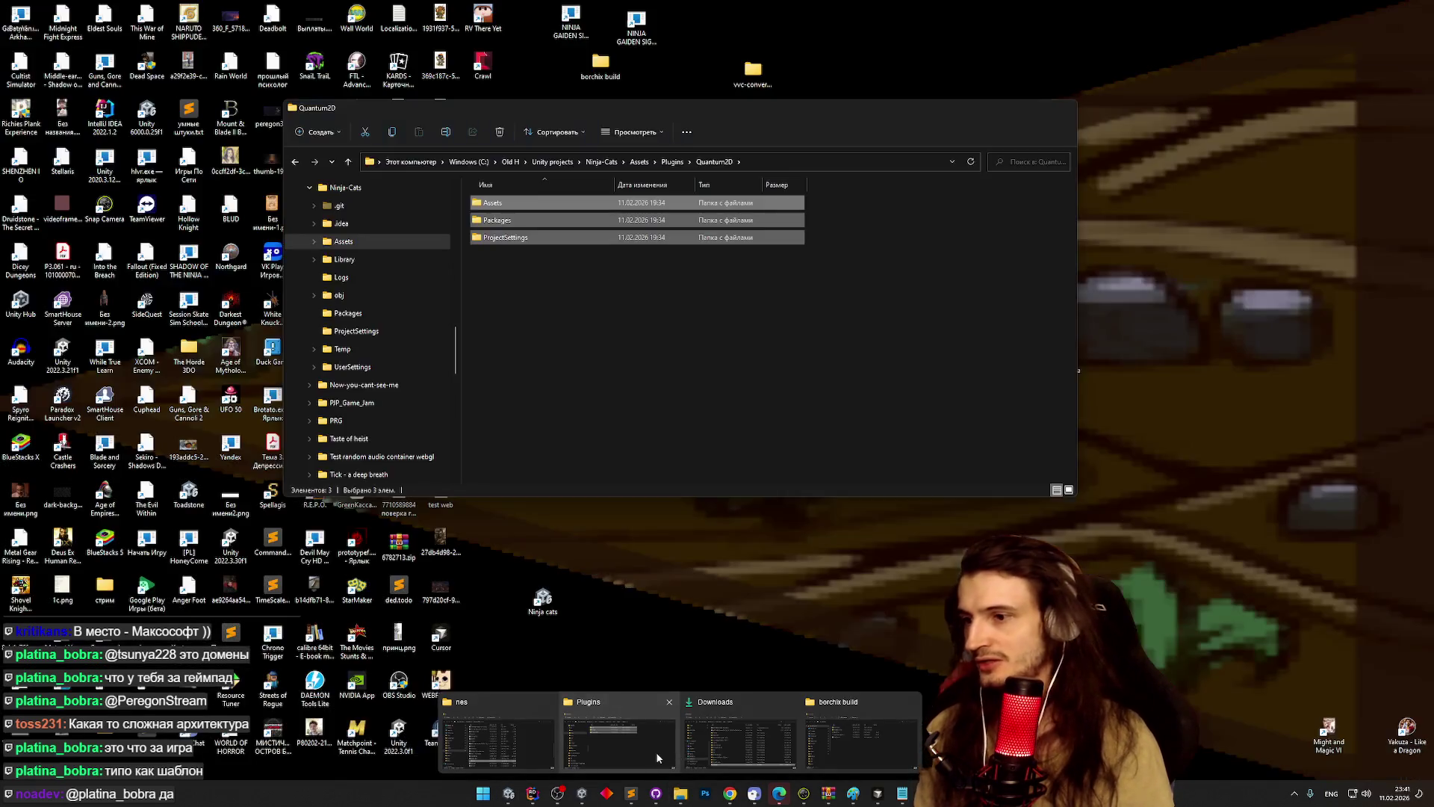
left_click(740, 743)
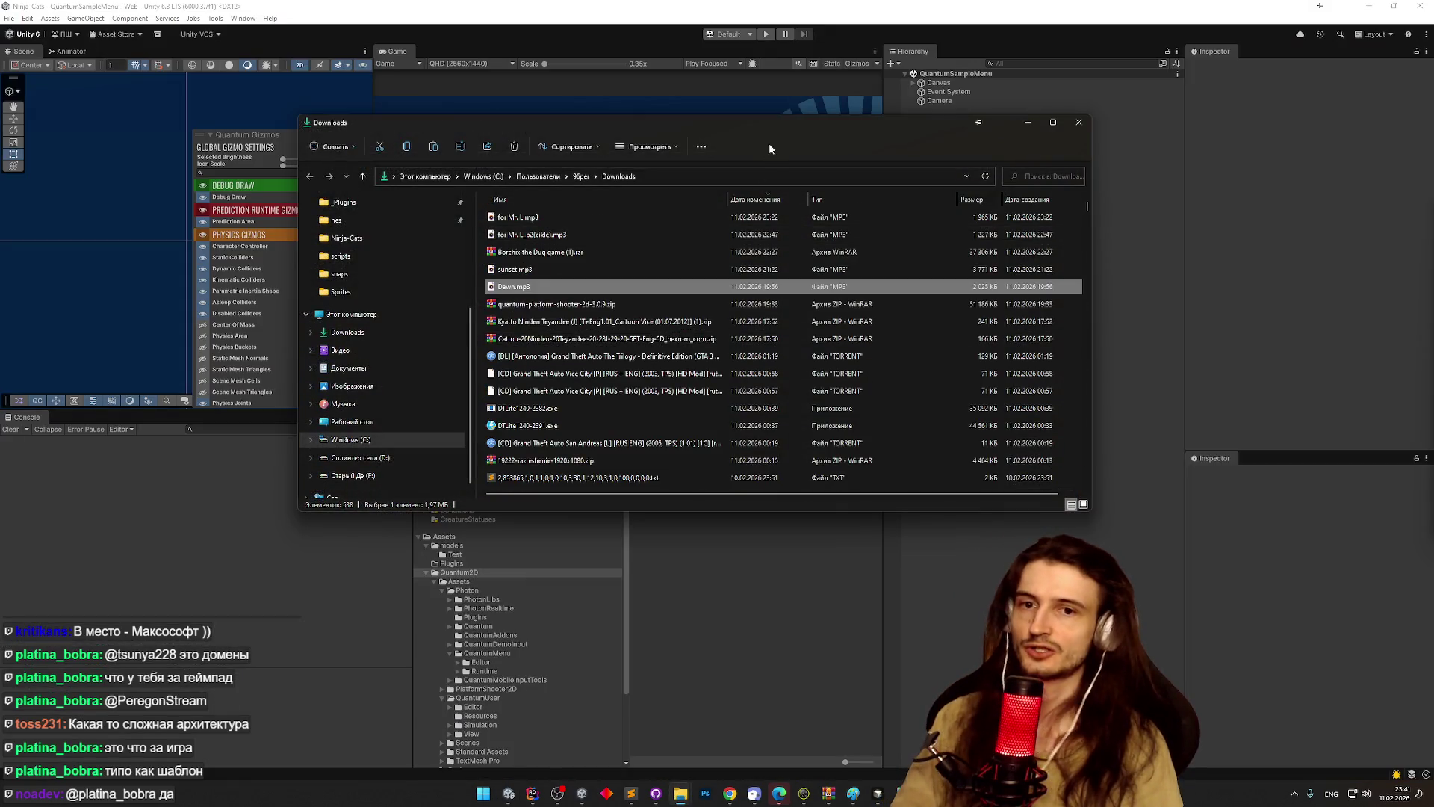
mouse_move(729, 129)
left_mouse_down()
mouse_move(777, 163)
mouse_move(1210, 338)
mouse_move(1045, 193)
left_mouse_up()
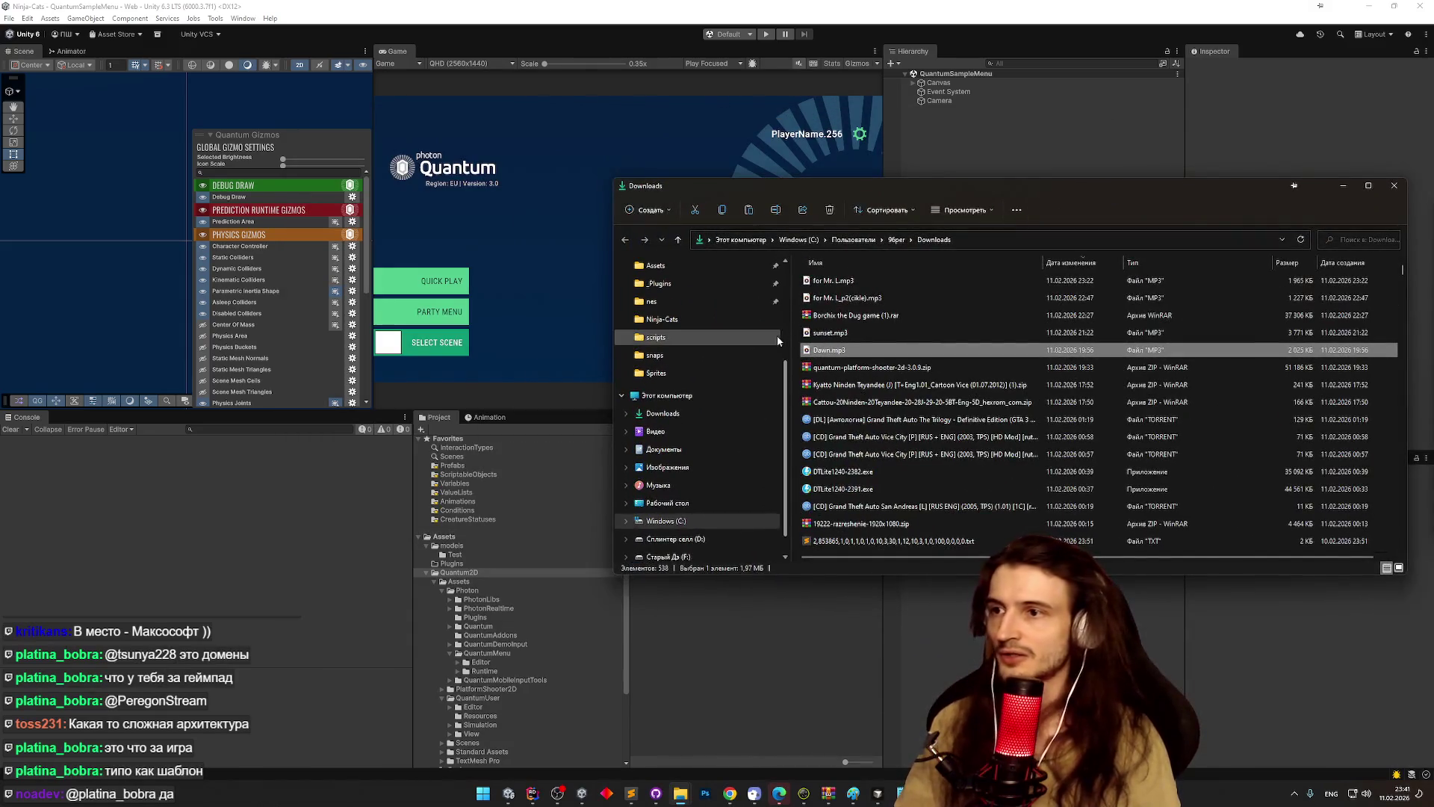
scroll(781, 321, "up", 4)
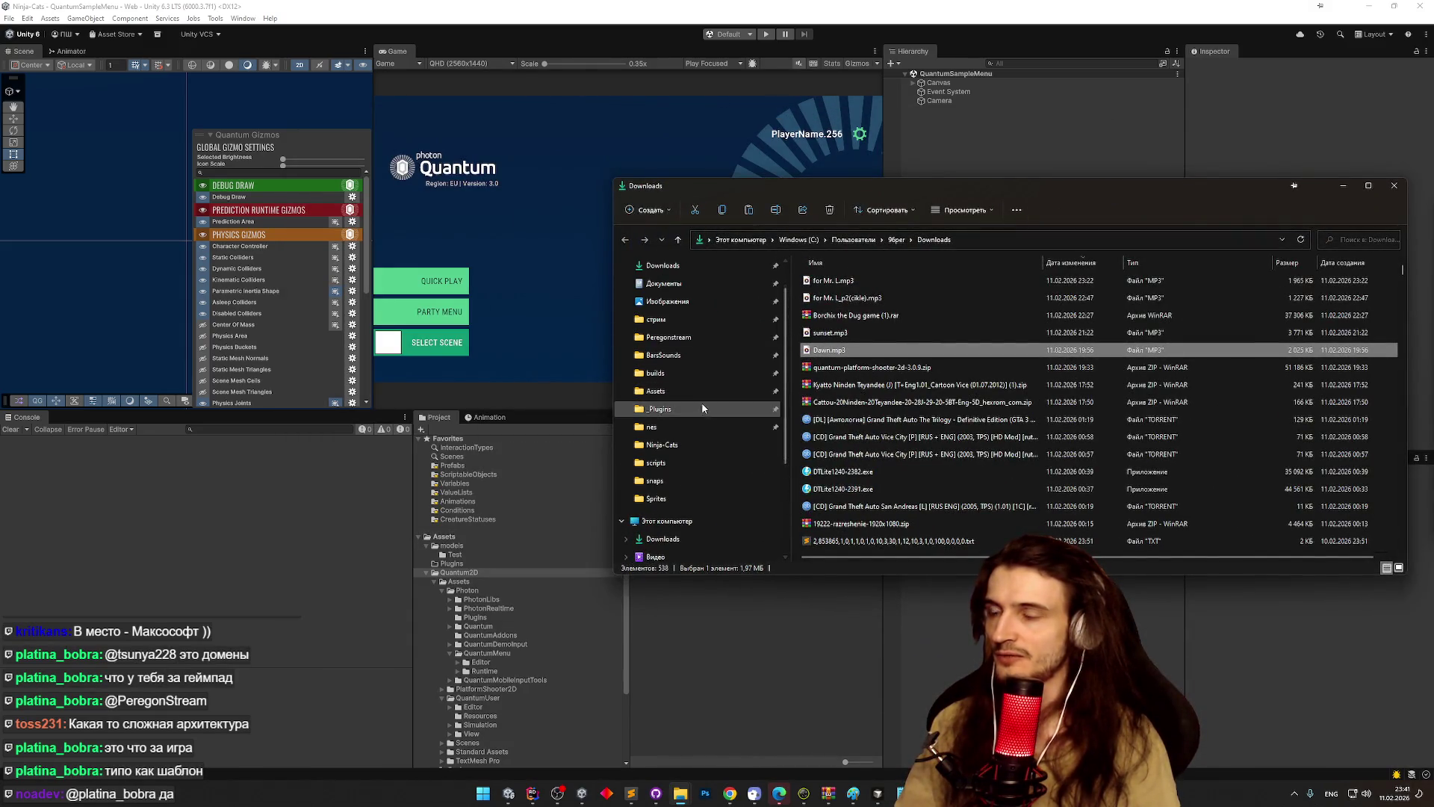
left_click(653, 391)
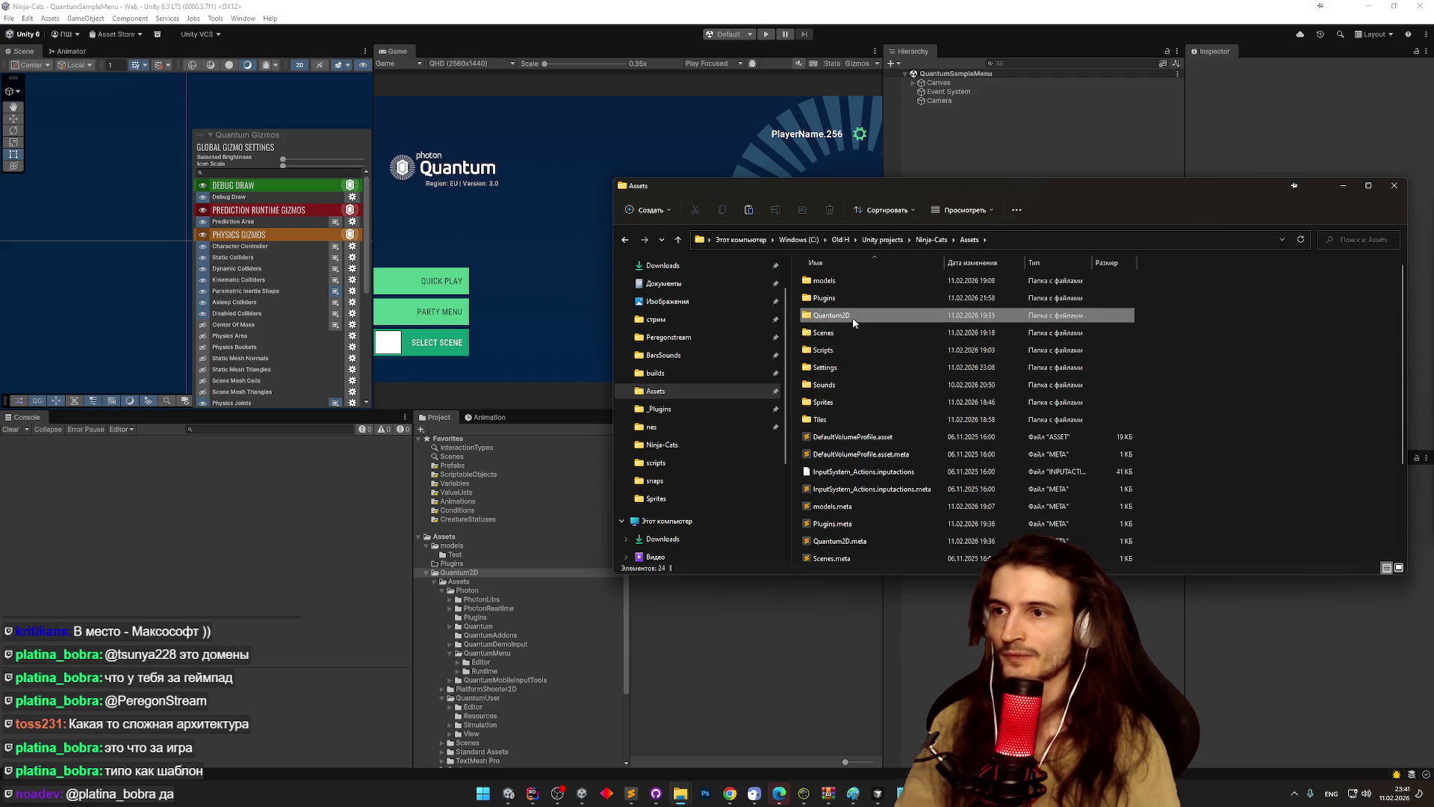
double_click(853, 317)
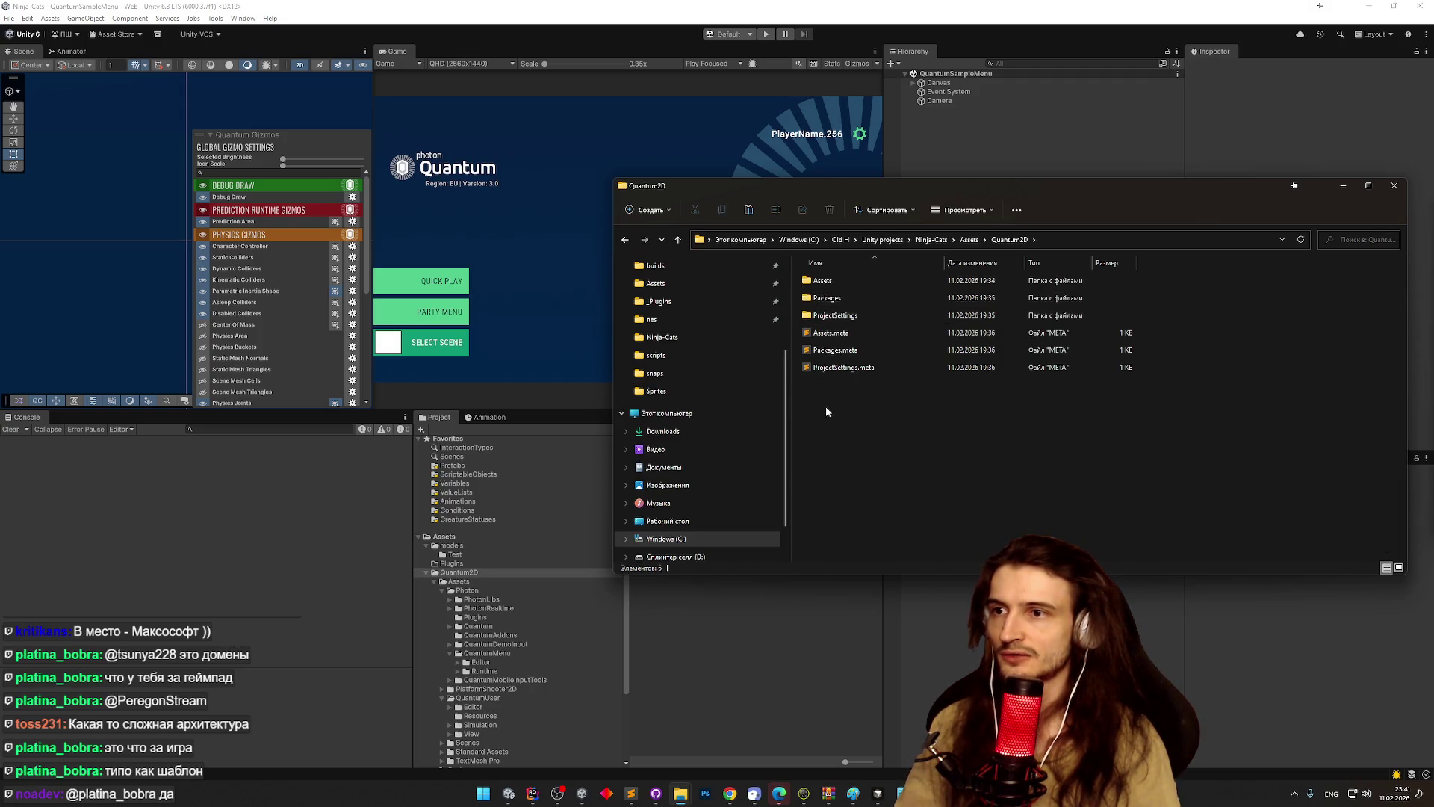
left_click_drag(829, 415, 858, 278)
key("shift+Delete")
key("Return")
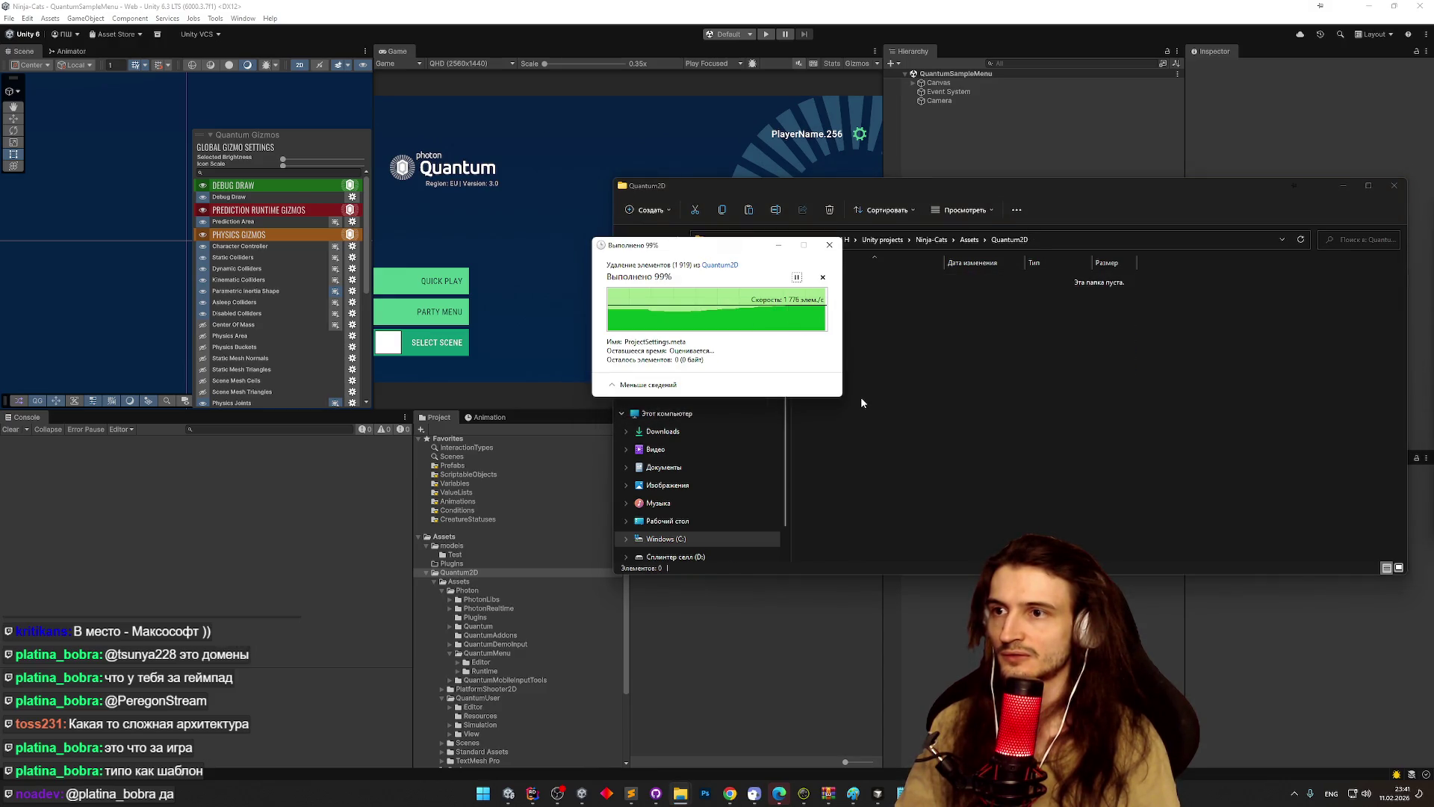
- Extract Assets, Packages and ProjectSettings from the zip root into Quantum2D, then return to Unity
mouse_move(831, 802)
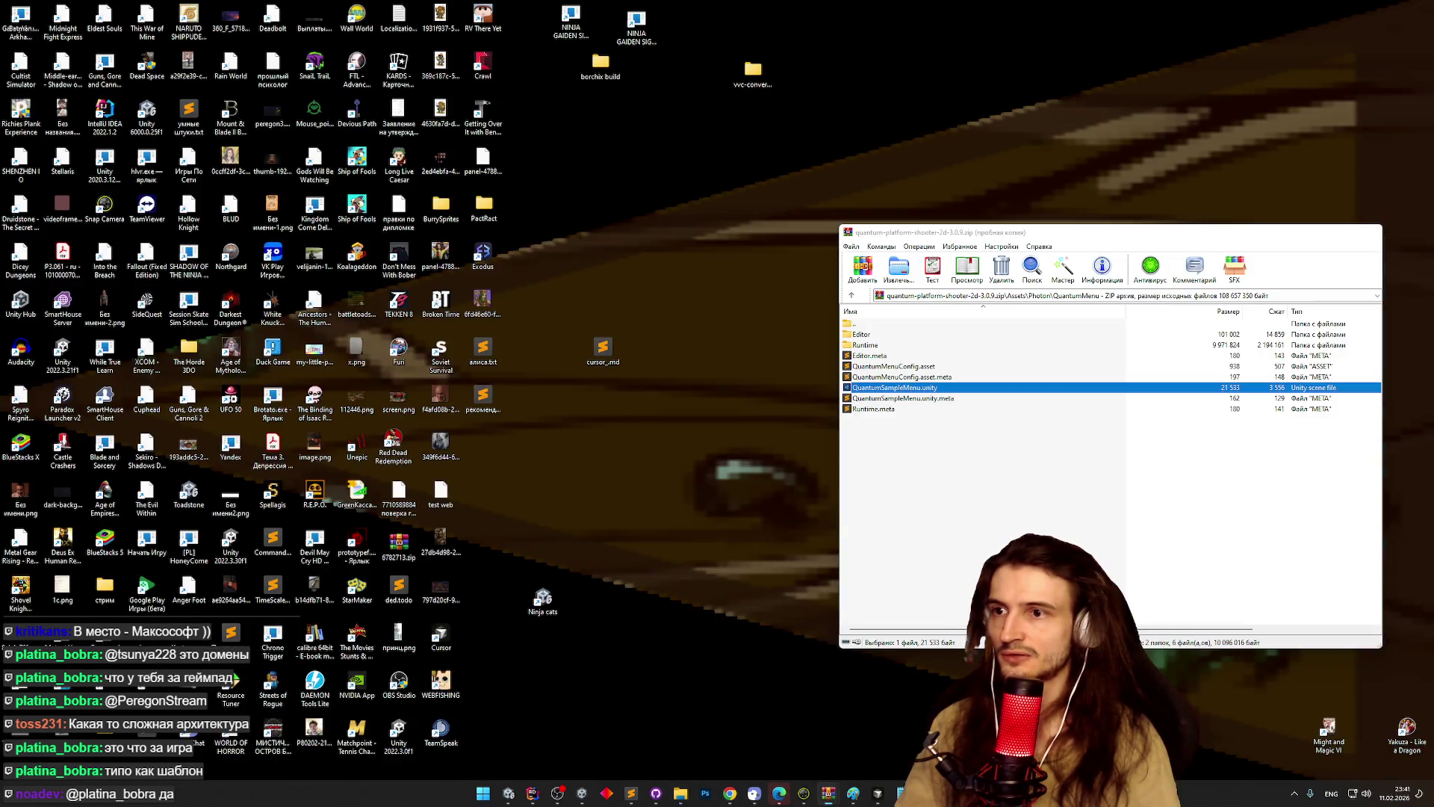
left_click(737, 738)
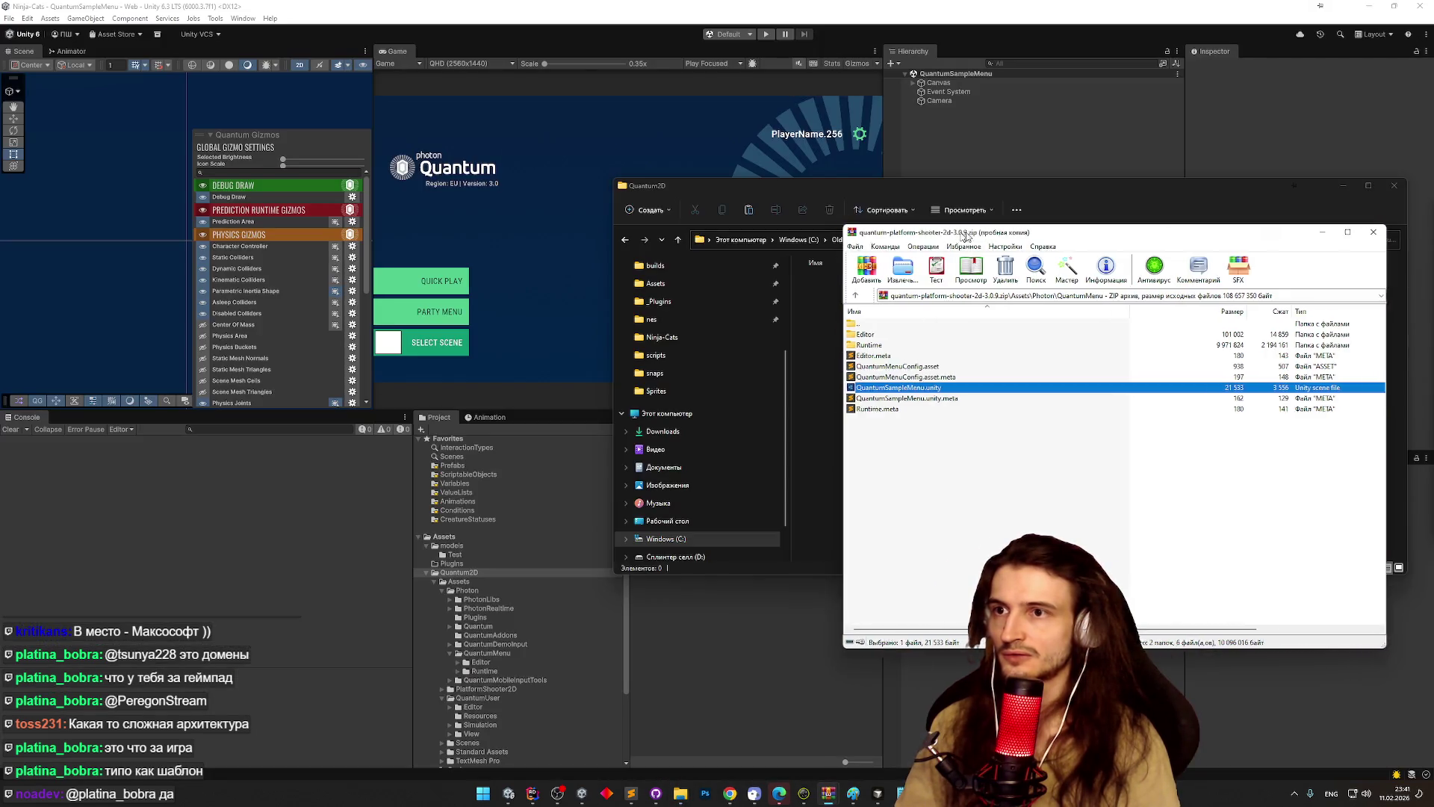
left_click_drag(953, 232, 1103, 244)
left_click(1000, 310)
left_click(1001, 312)
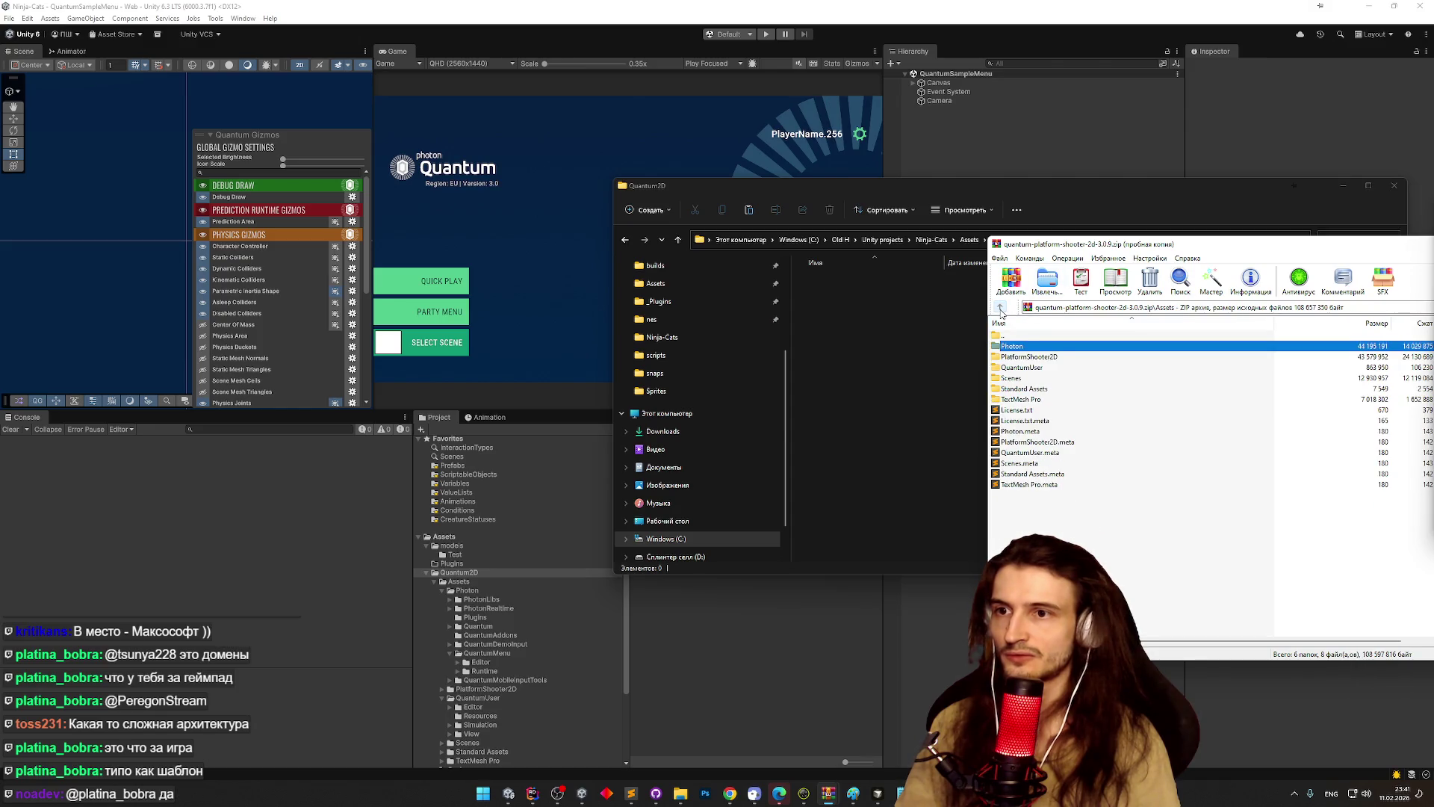
left_click(1001, 312)
key("ctrl+a")
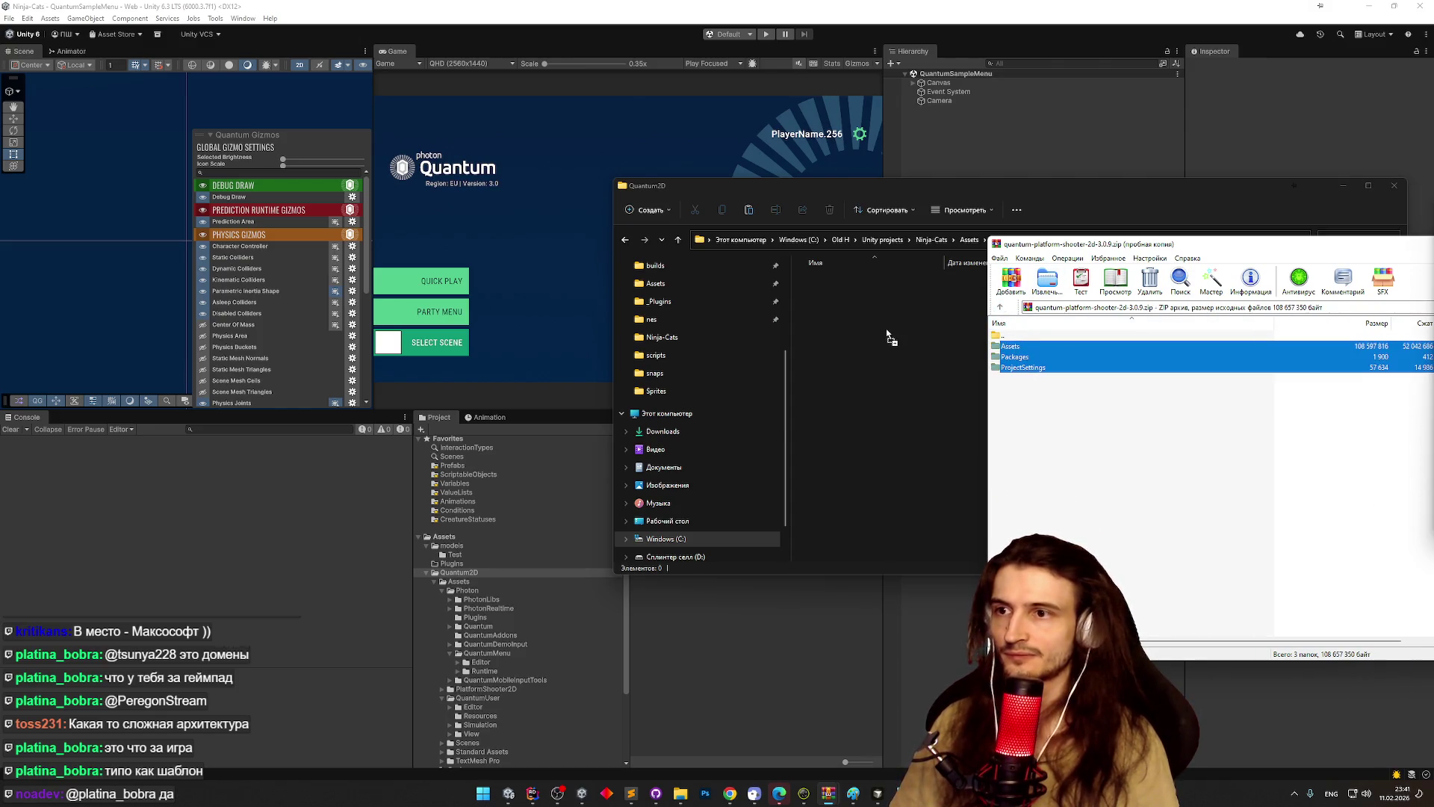
left_click_drag(889, 336, 887, 332)
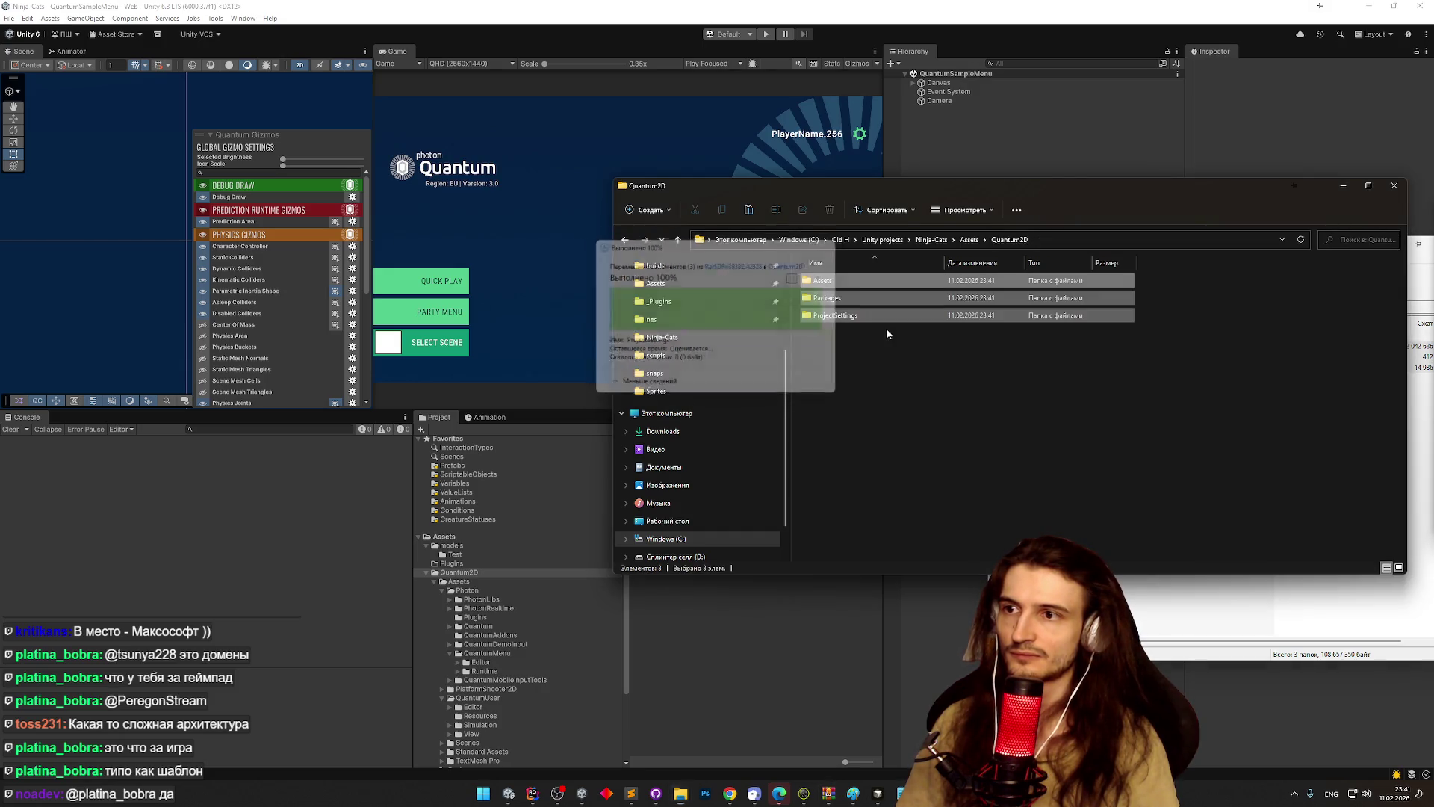
double_click(867, 317)
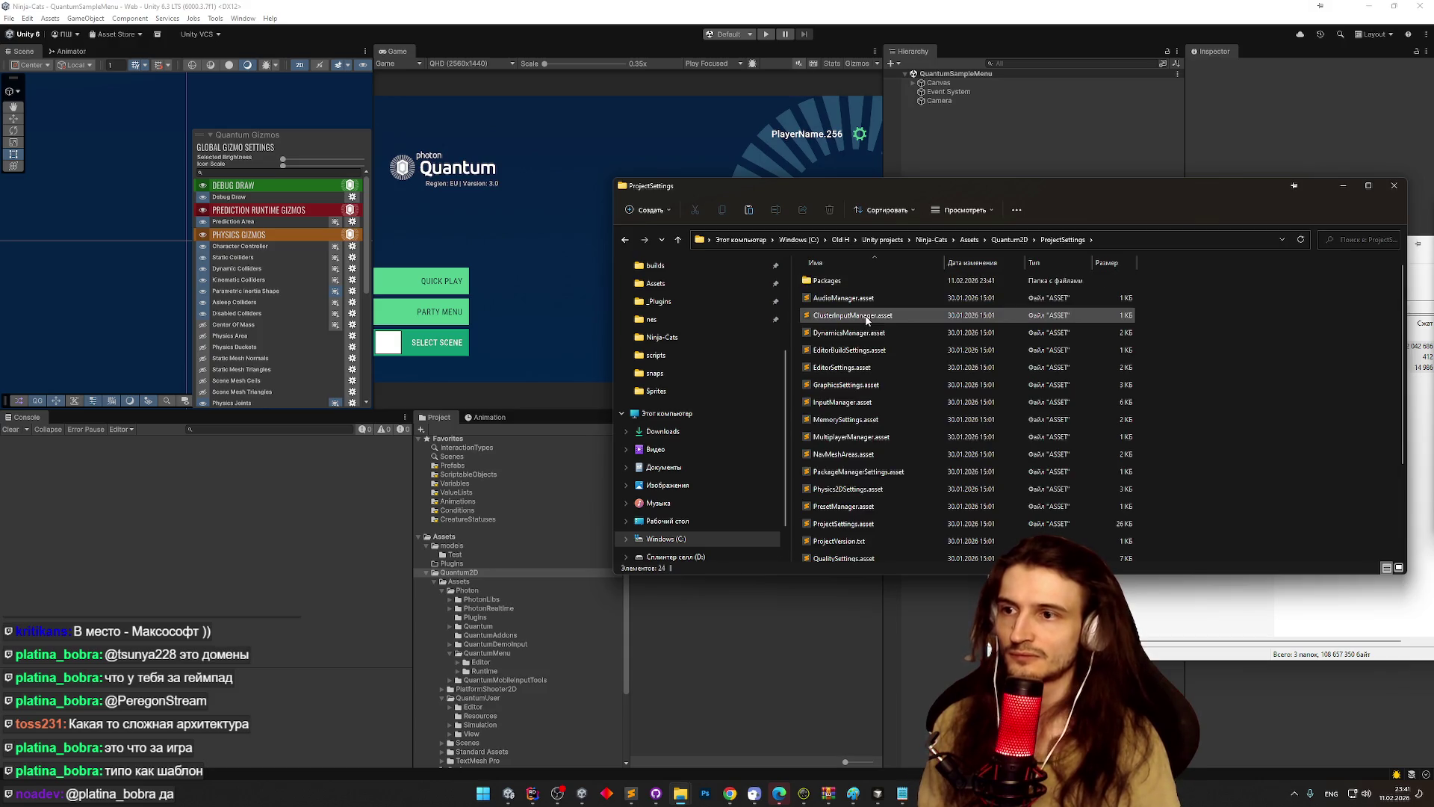
left_click(508, 335)
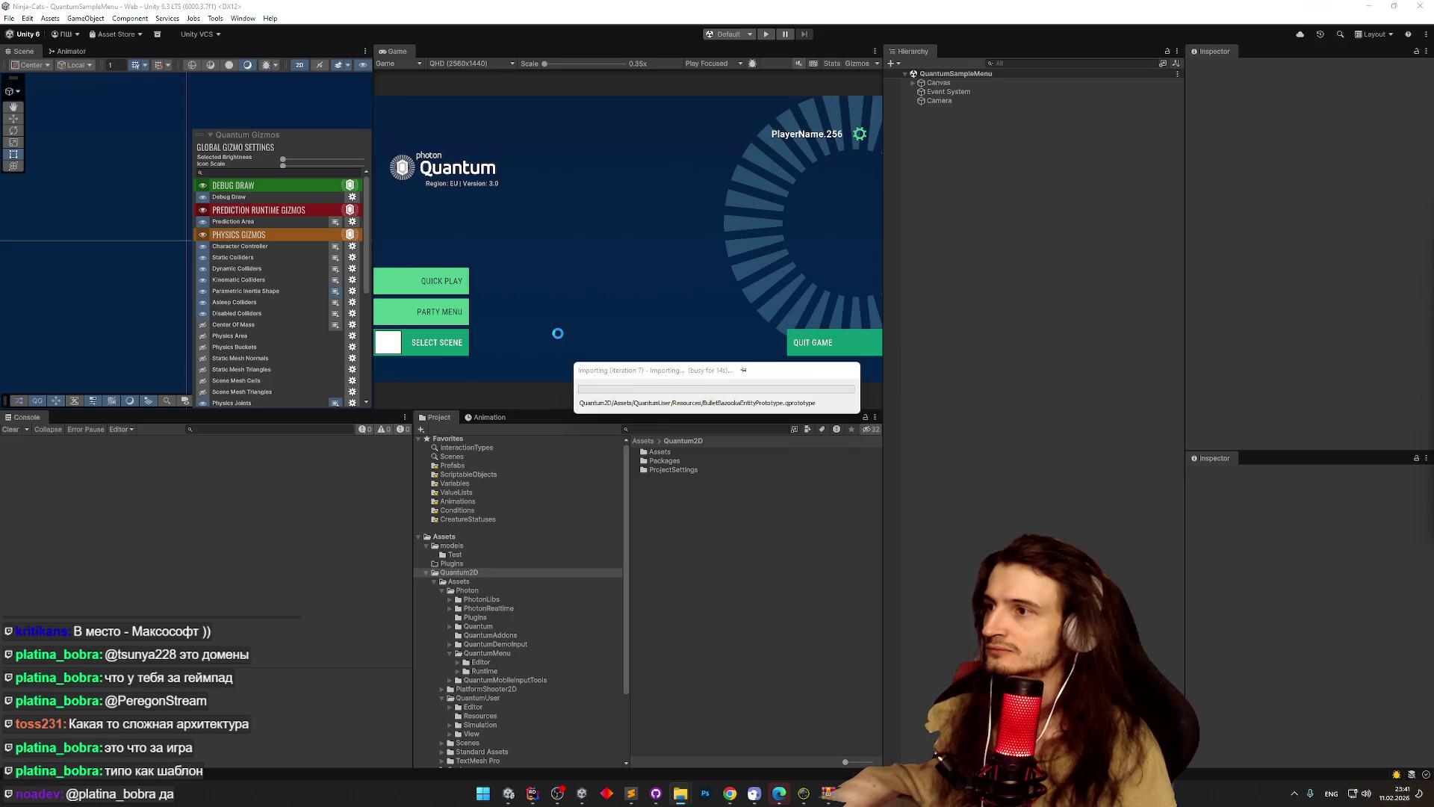
- Reload the externally modified scene and list Project assets whose names match 'menu'
left_click(764, 419)
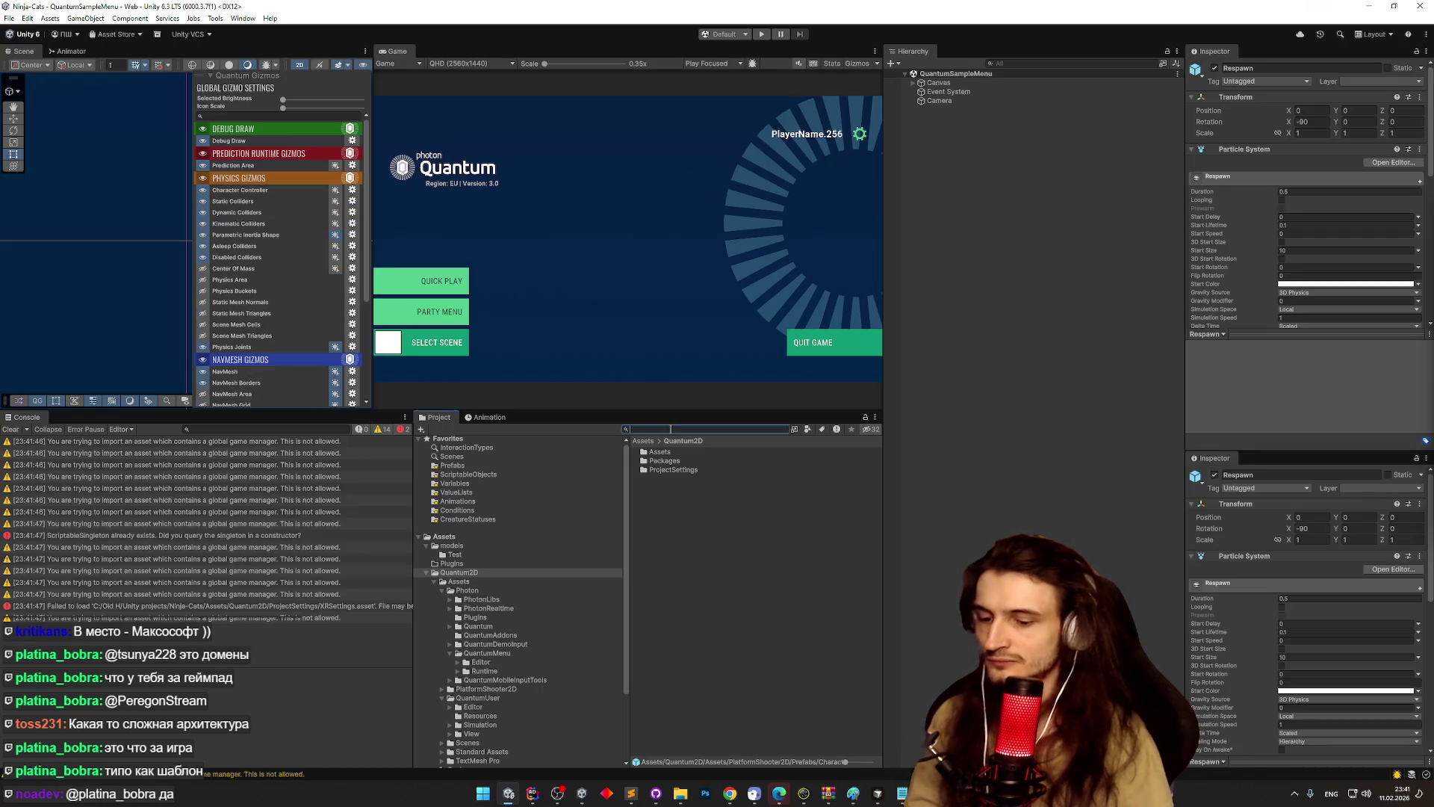
type("t:men")
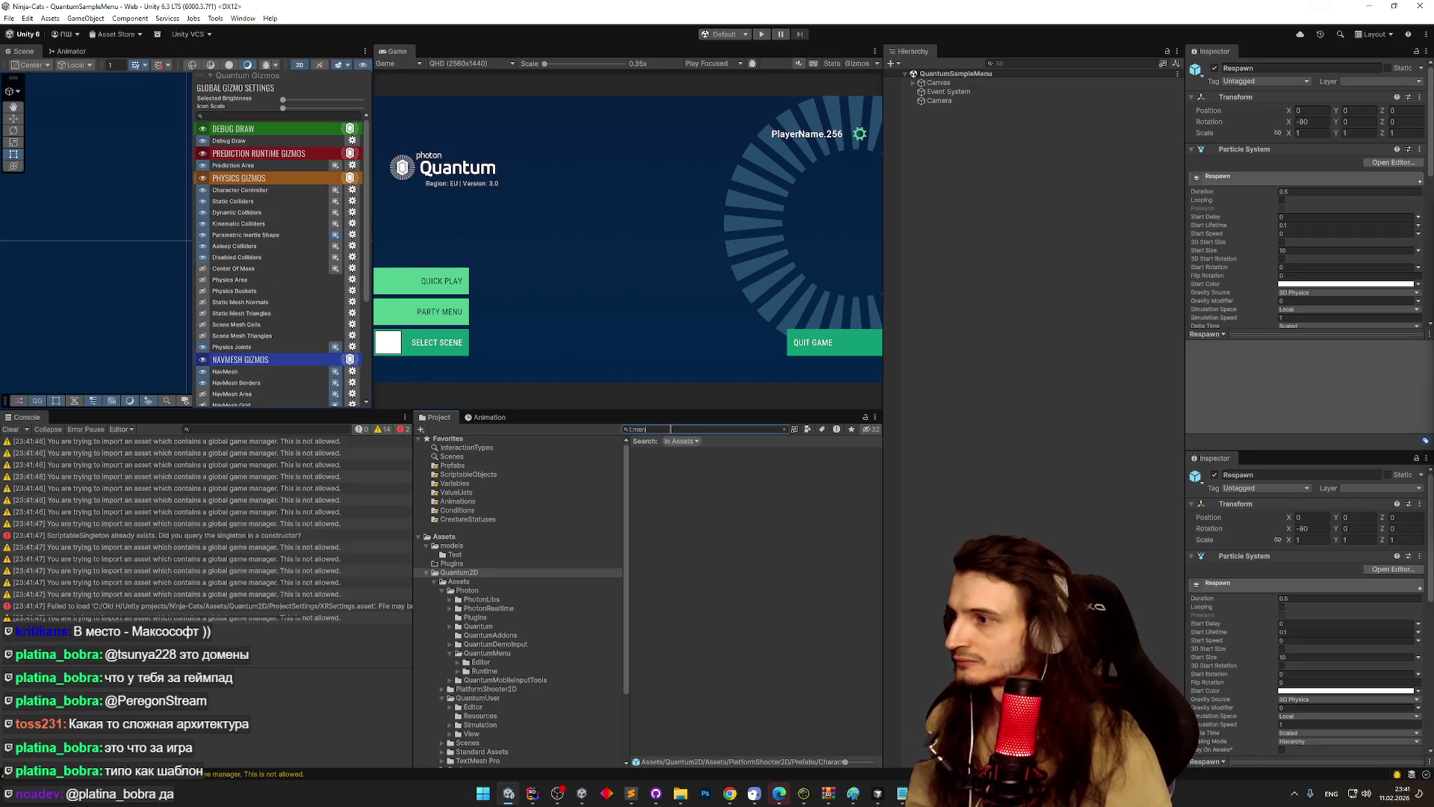
type("u")
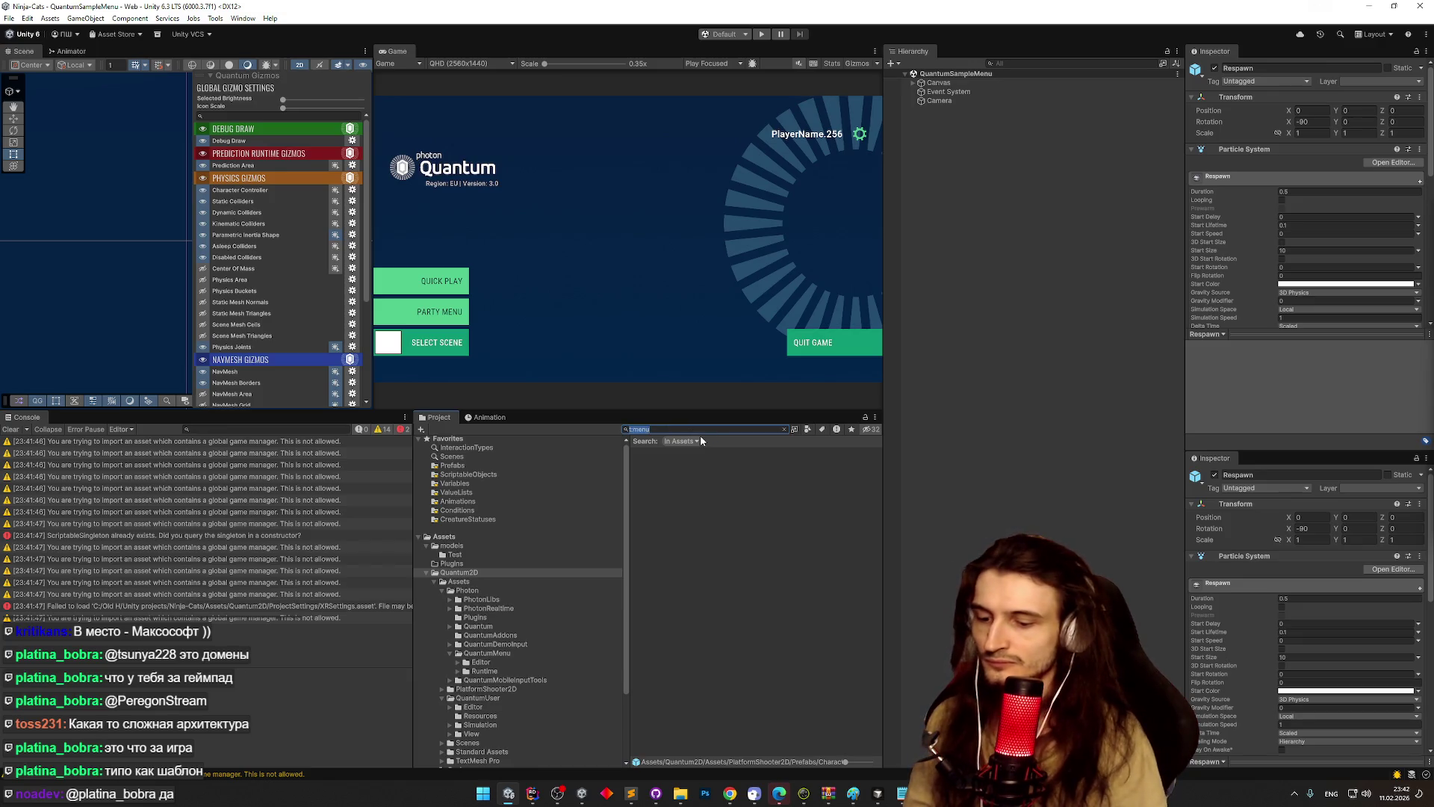
key("Home")
key("Delete")
key("Delete")
left_click_drag(882, 507, 875, 593)
mouse_move(871, 535)
left_mouse_down()
mouse_move(871, 687)
mouse_move(853, 757)
left_mouse_up()
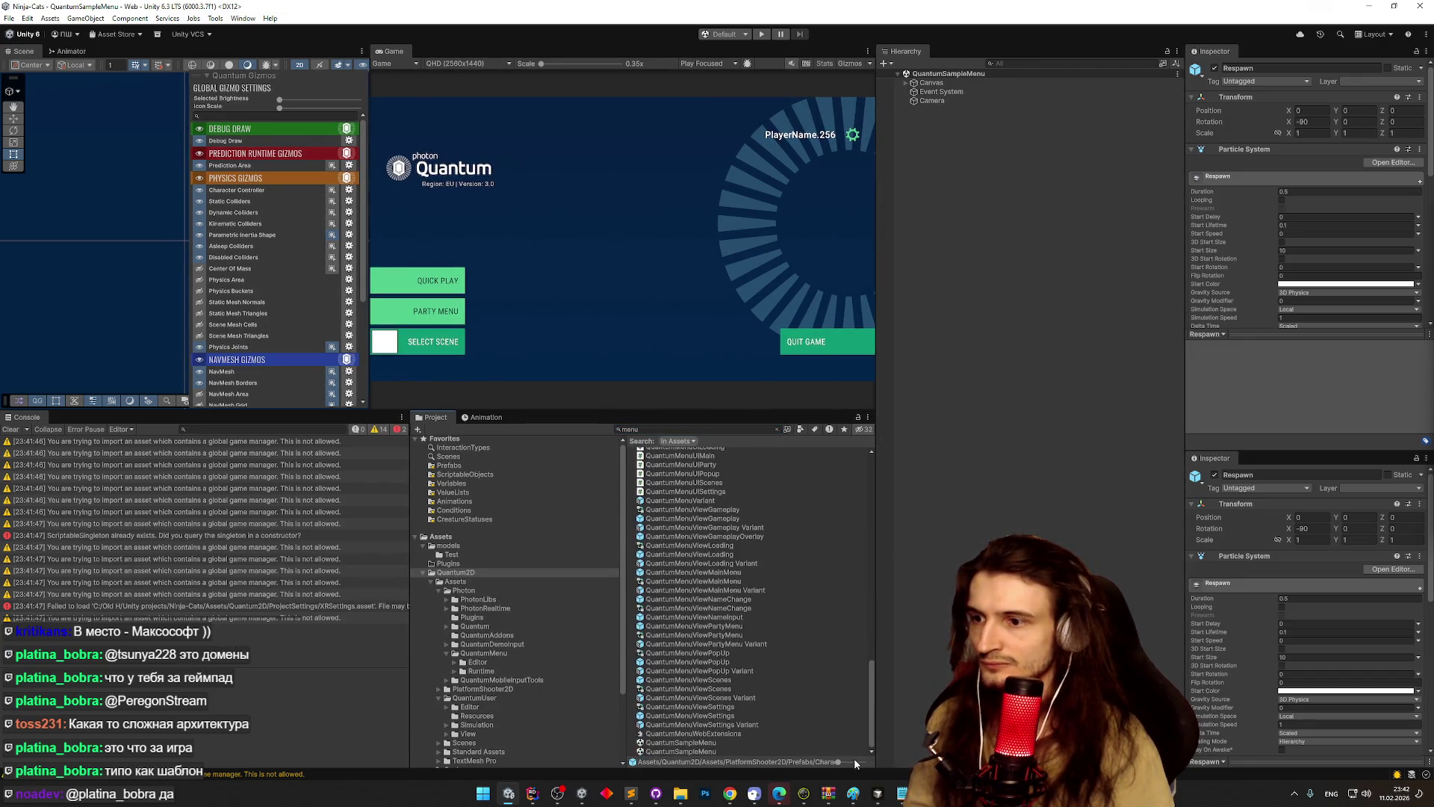
- Open QuantumSampleMenu, enter Play mode and try Quick Play, hitting the AppId-missing error
double_click(721, 752)
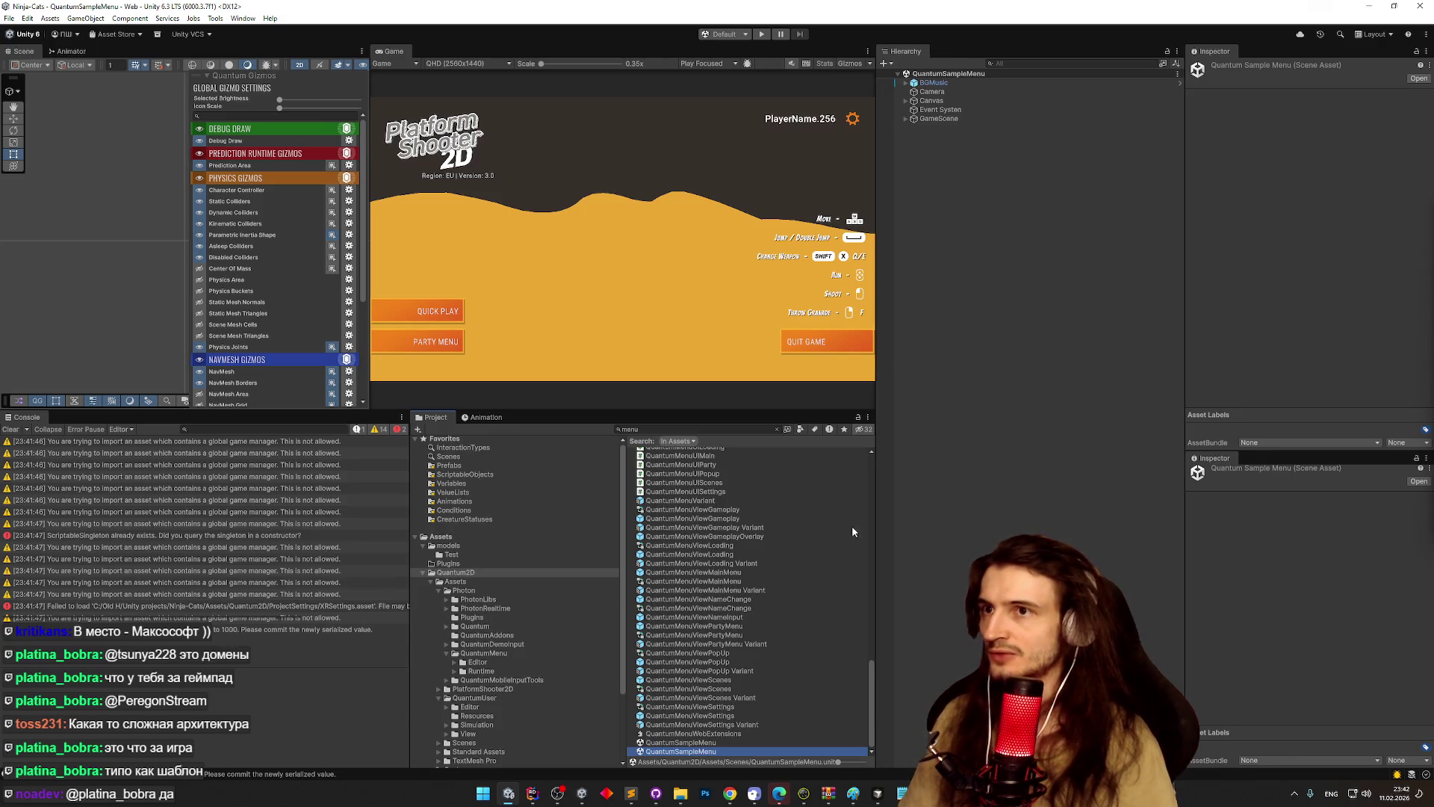
left_click(704, 176)
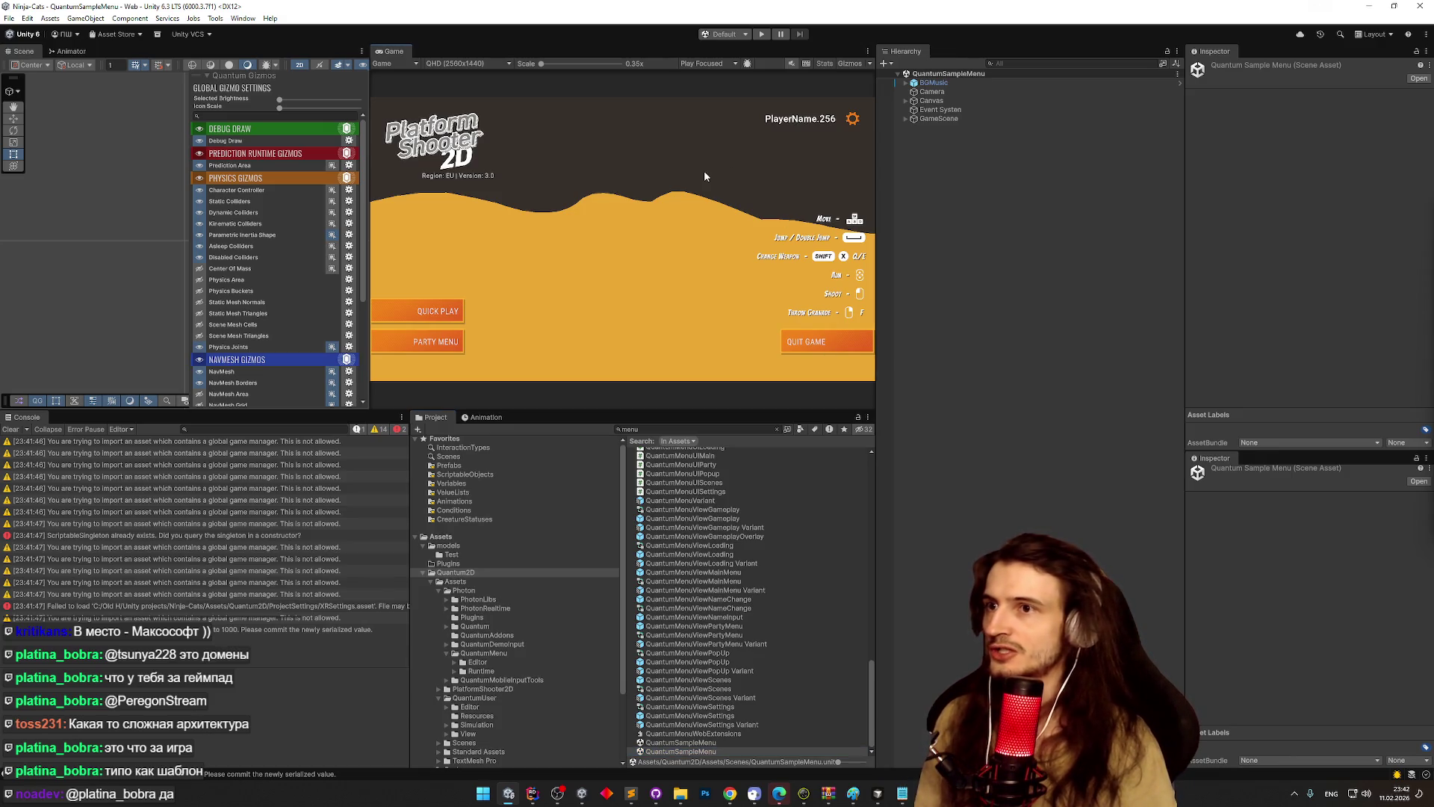
key("ctrl+p")
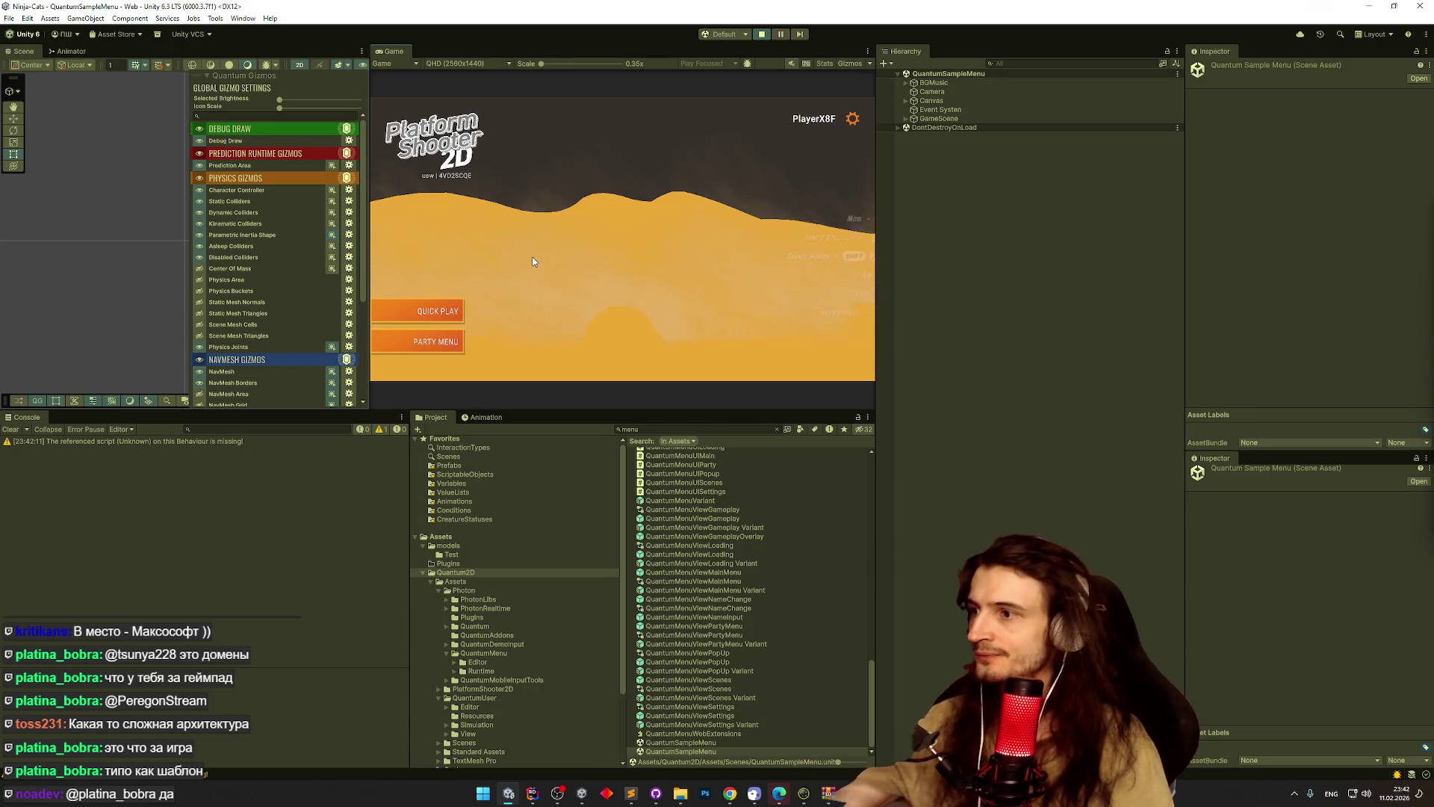
left_click(447, 314)
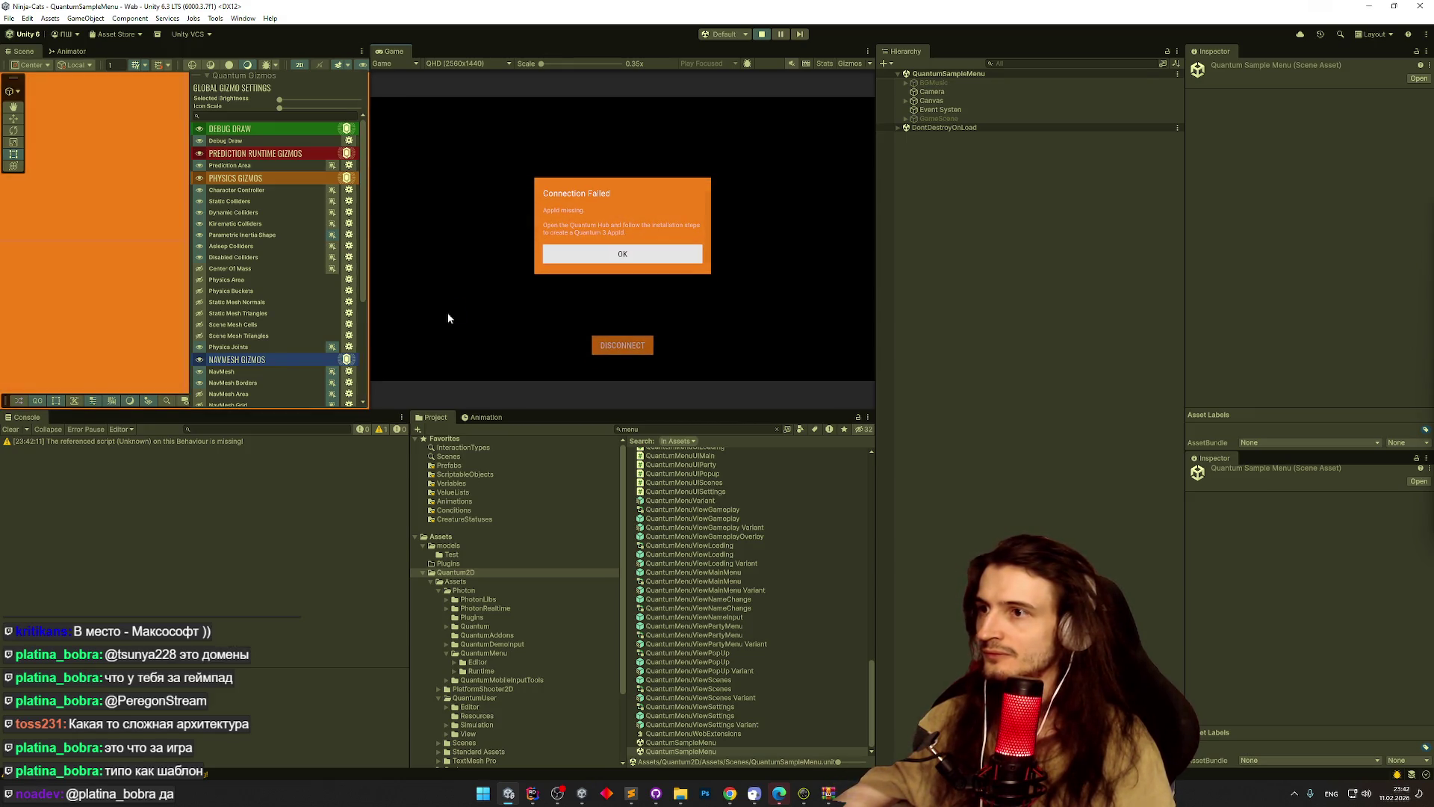
- Dismiss the error, stop playing, open Tools > Quantum > Quantum Hub, and switch to Chrome
left_click(580, 253)
left_click(761, 34)
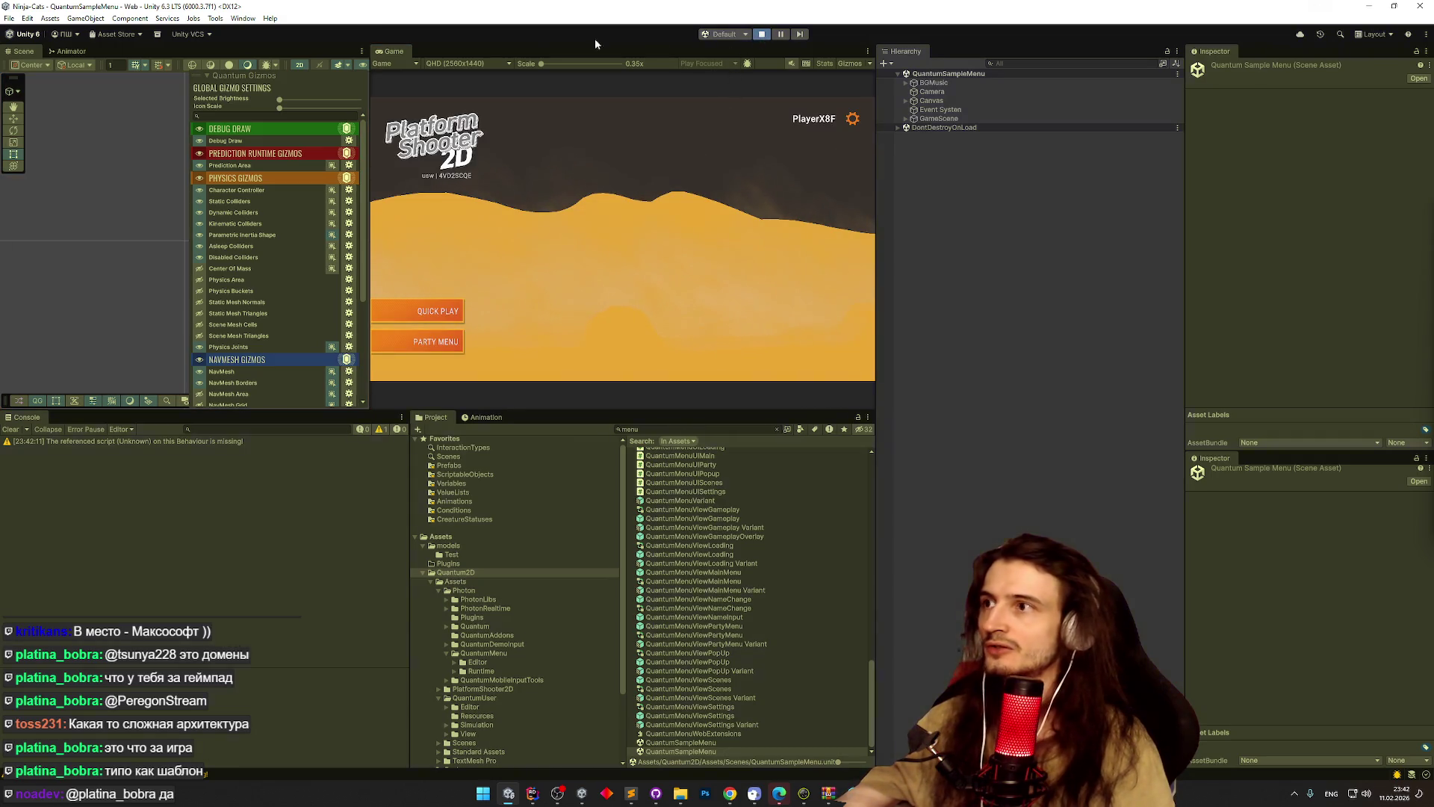
left_click(212, 19)
mouse_move(233, 32)
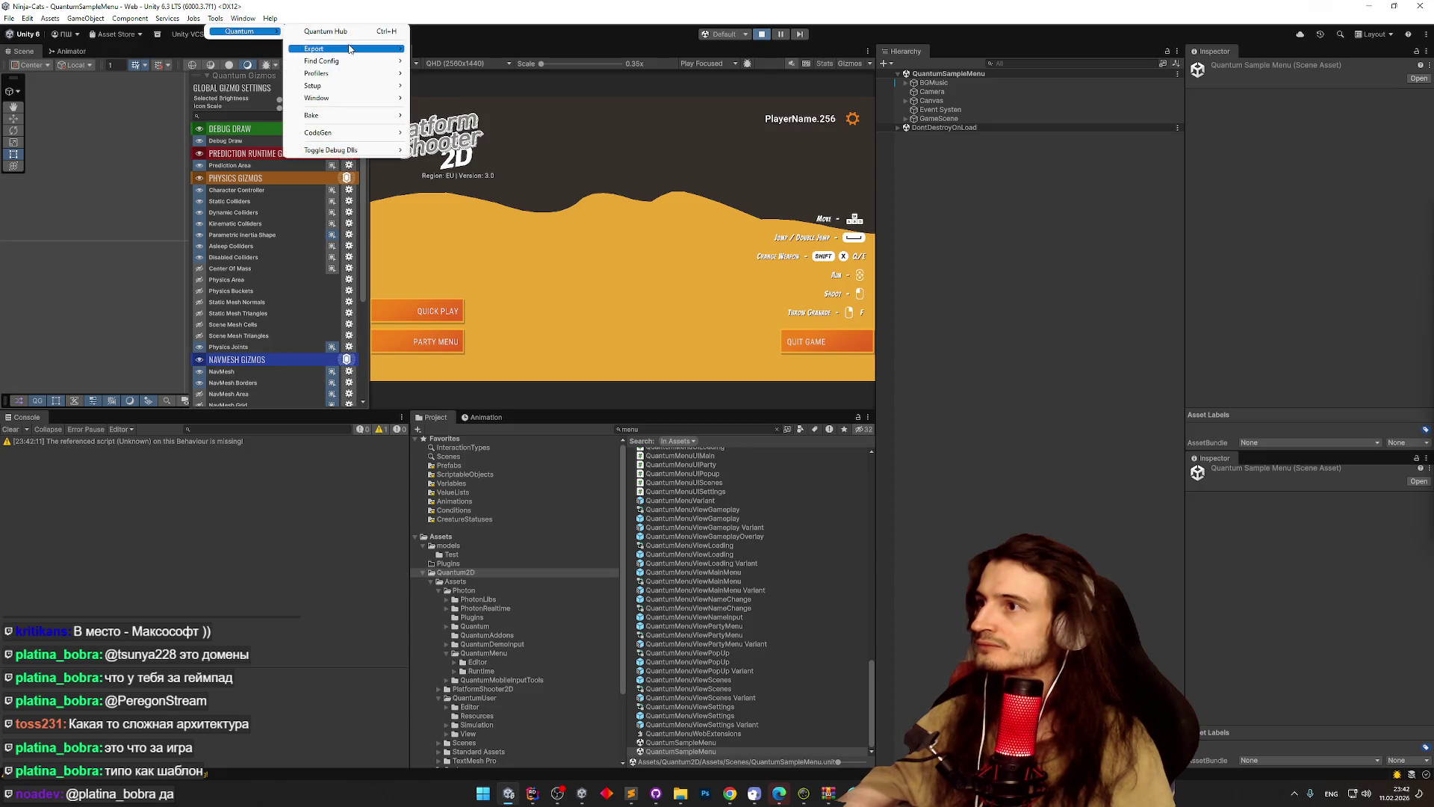
left_click(329, 31)
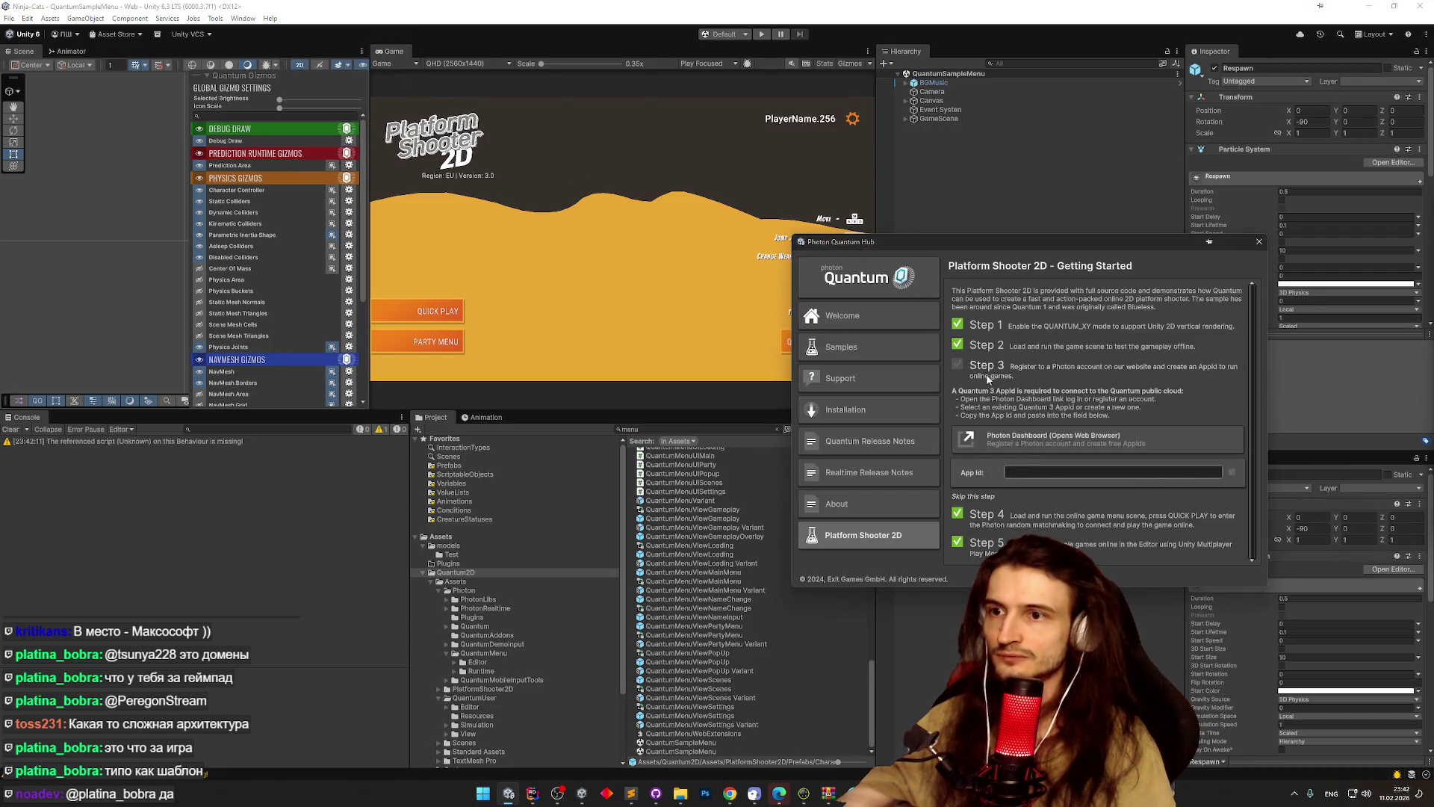
left_click(729, 793)
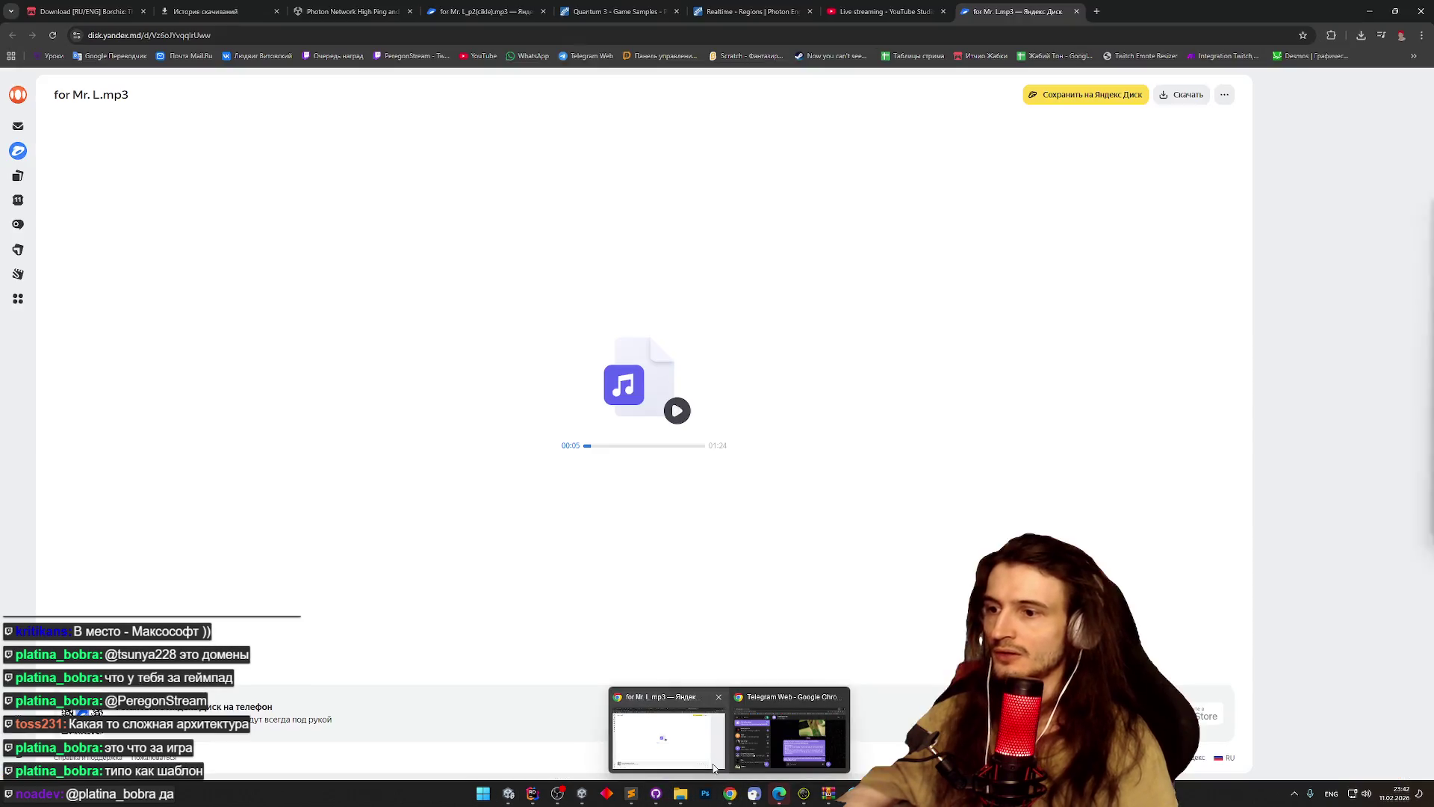
- Go from the Photon Realtime Regions docs to photonengine.com and sign in to reach the cloud apps
left_click(715, 10)
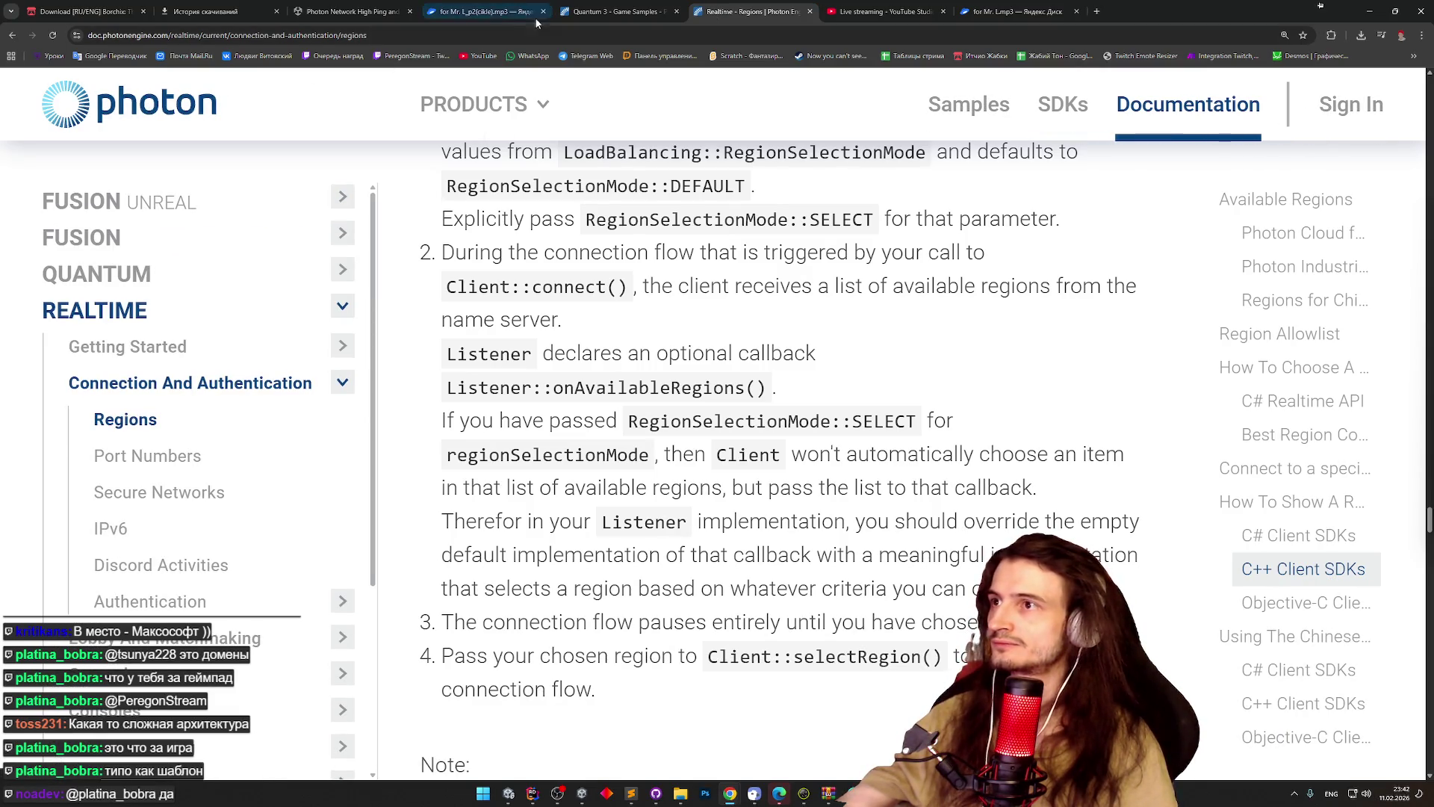
left_click(132, 91)
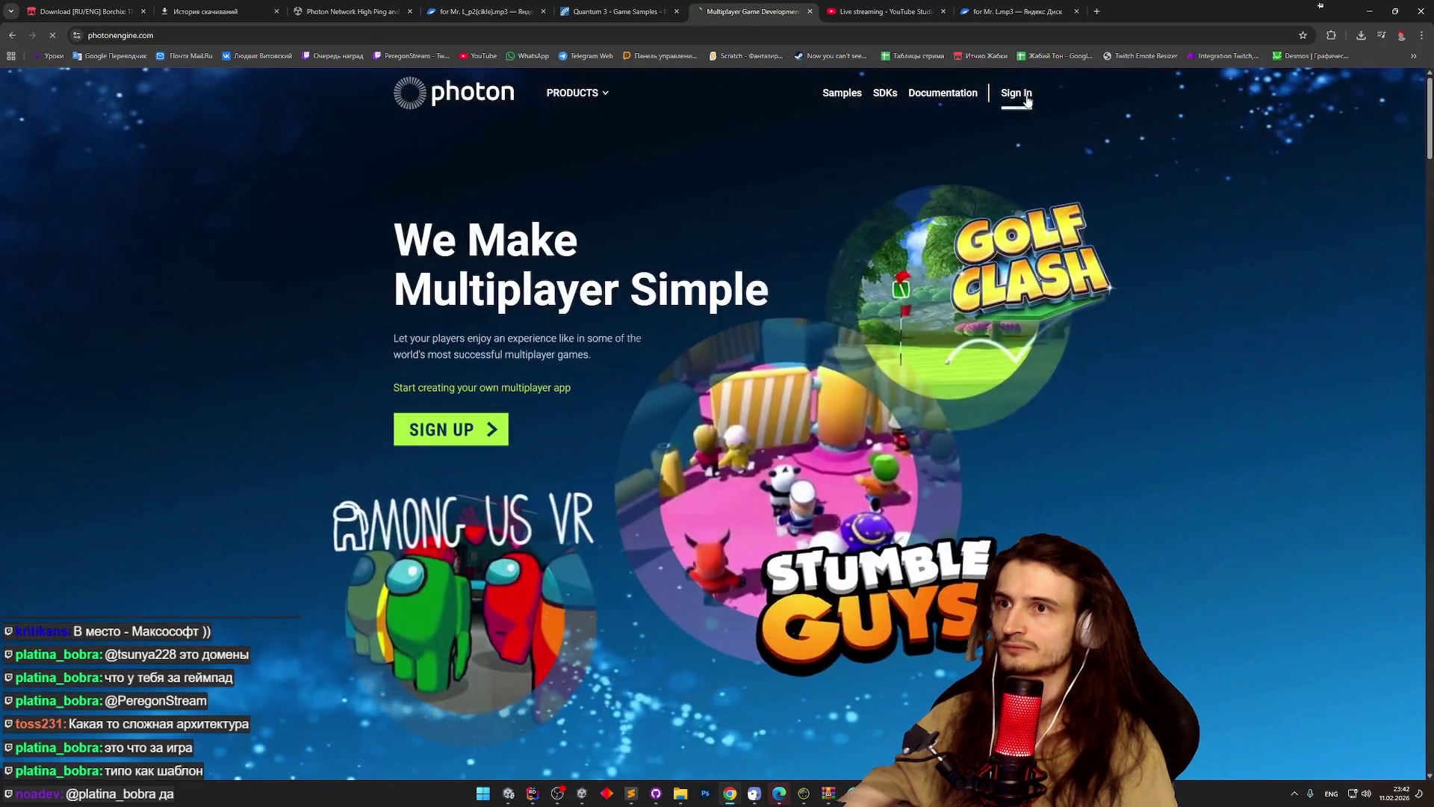
left_click(1016, 93)
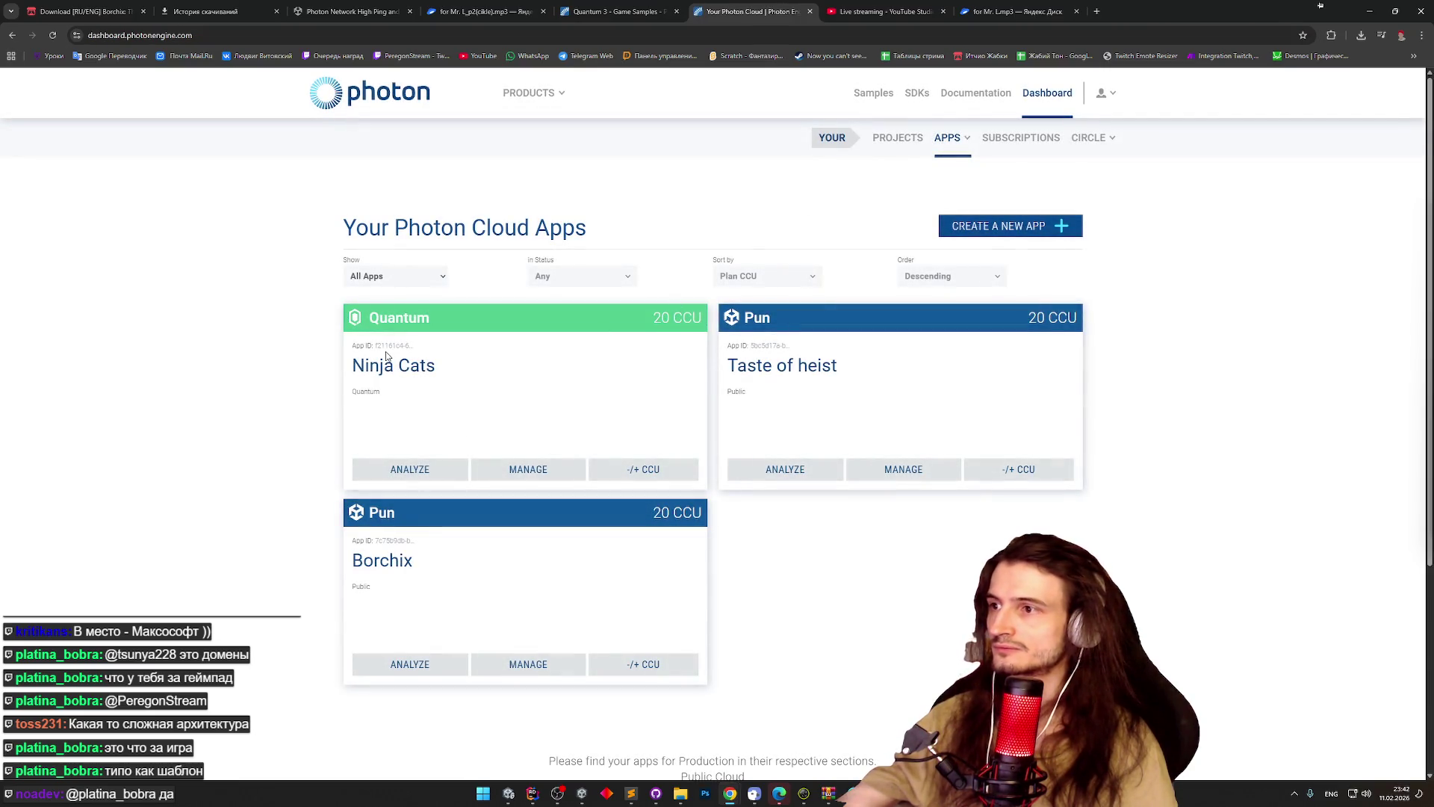
- Close the Quantum Hub, join a Quick Play match with the first character, then stop playing
left_click(1369, 12)
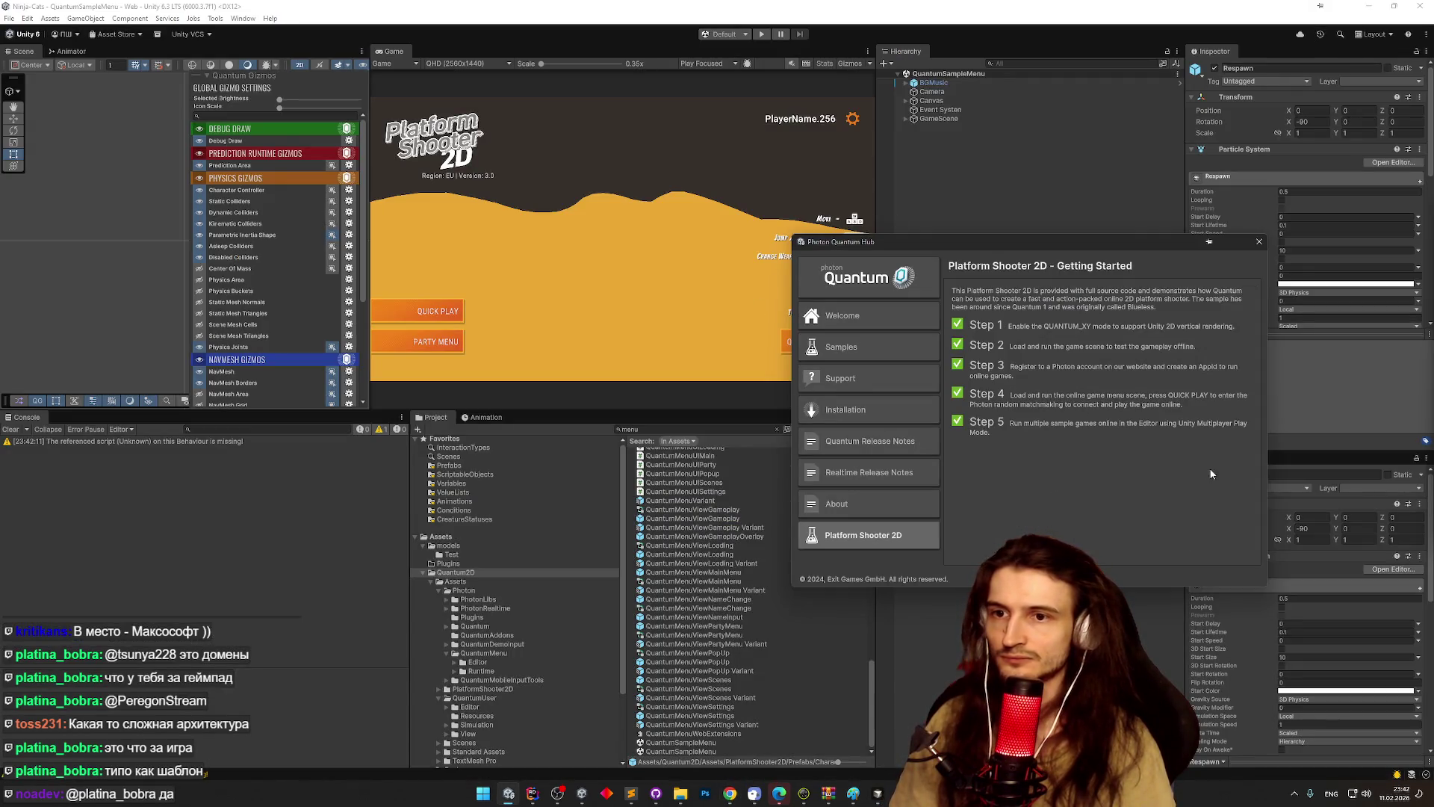
left_click(1259, 241)
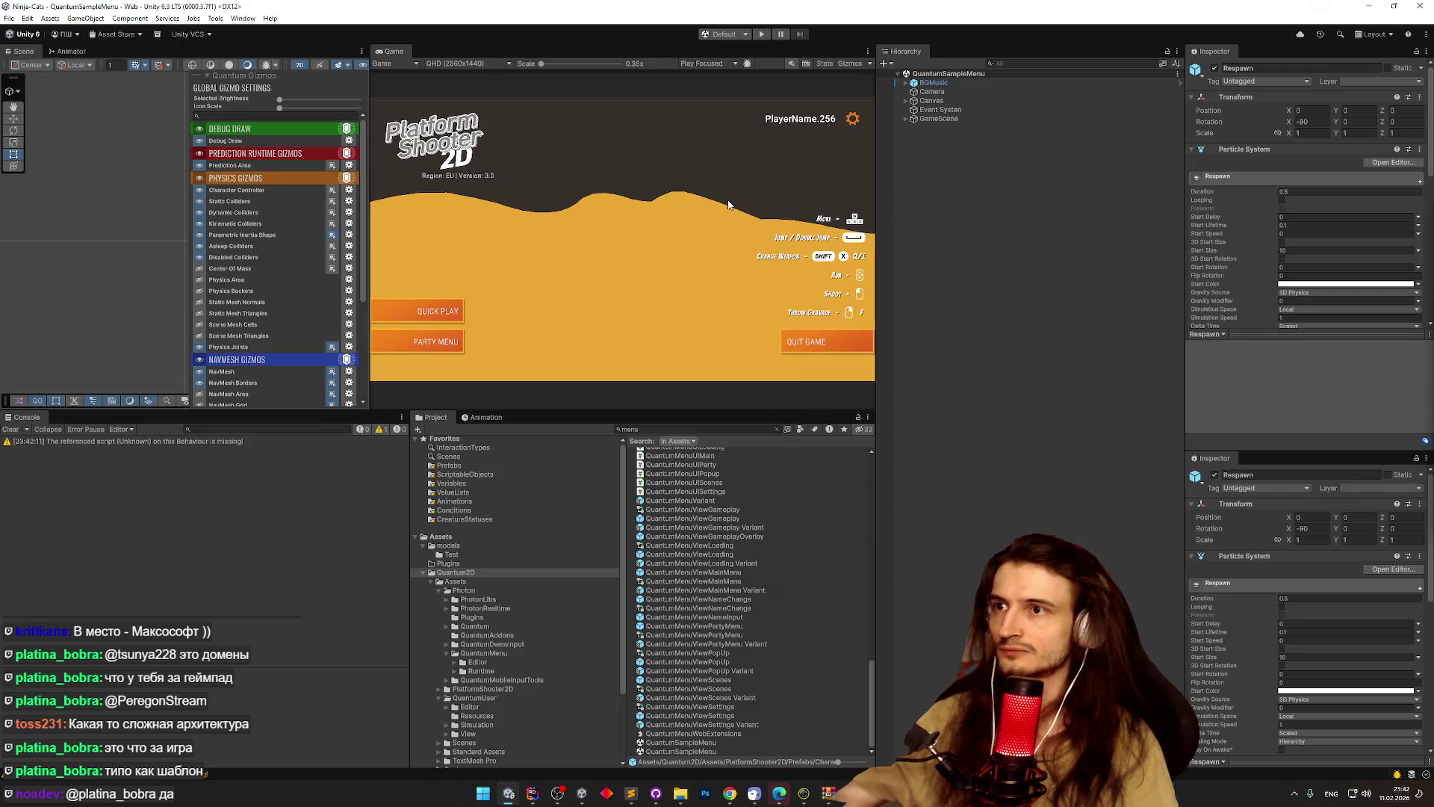
key("ctrl+p")
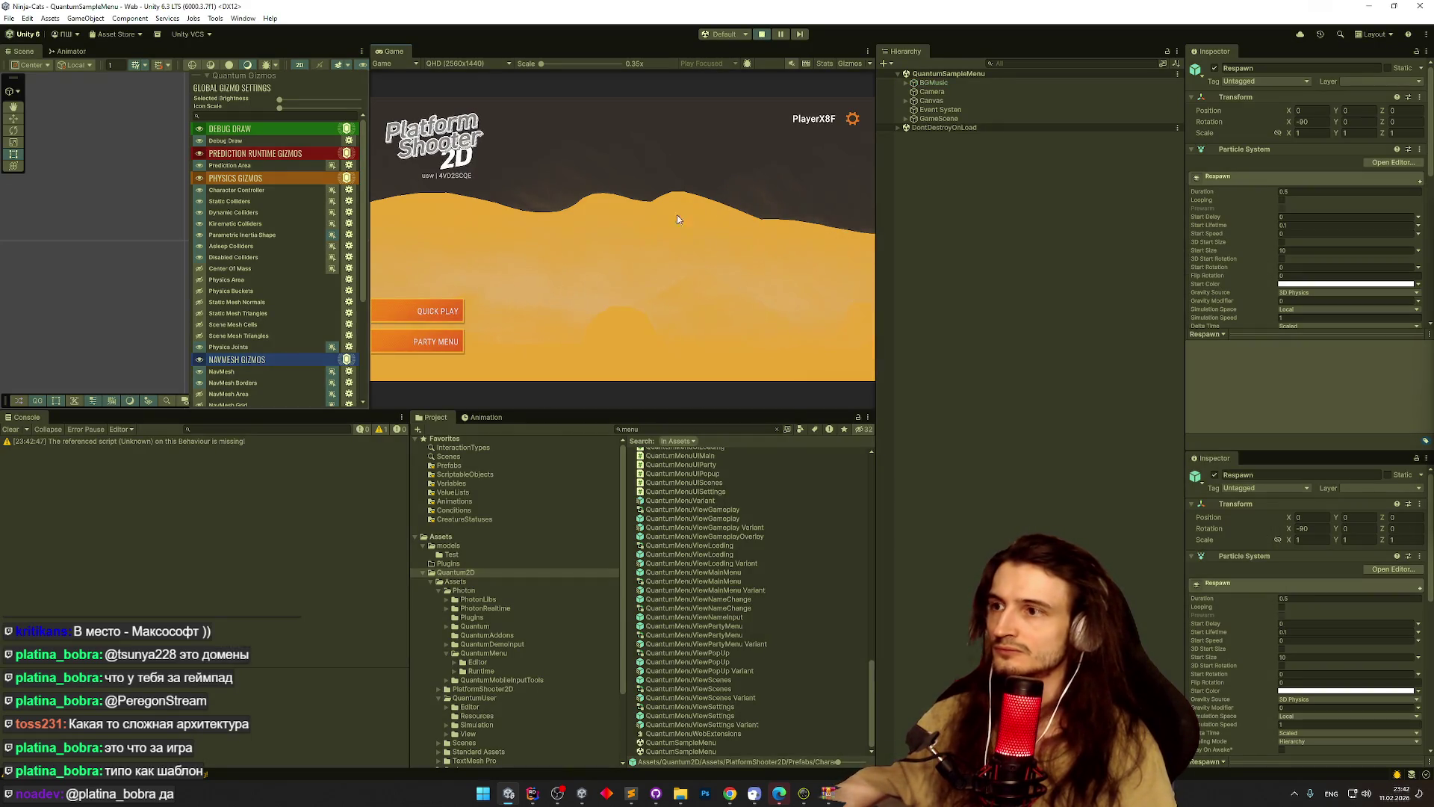
left_click(442, 309)
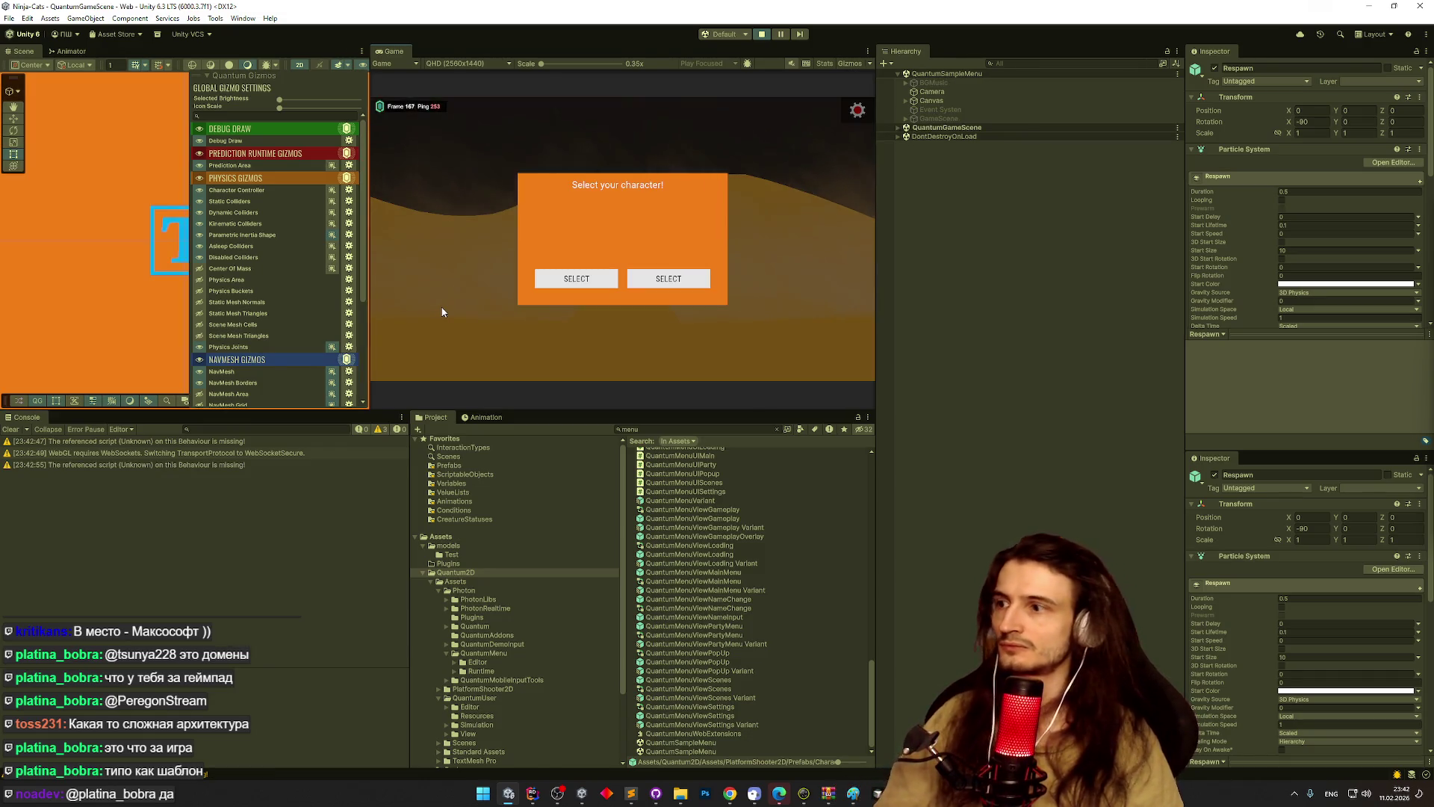
left_click(571, 280)
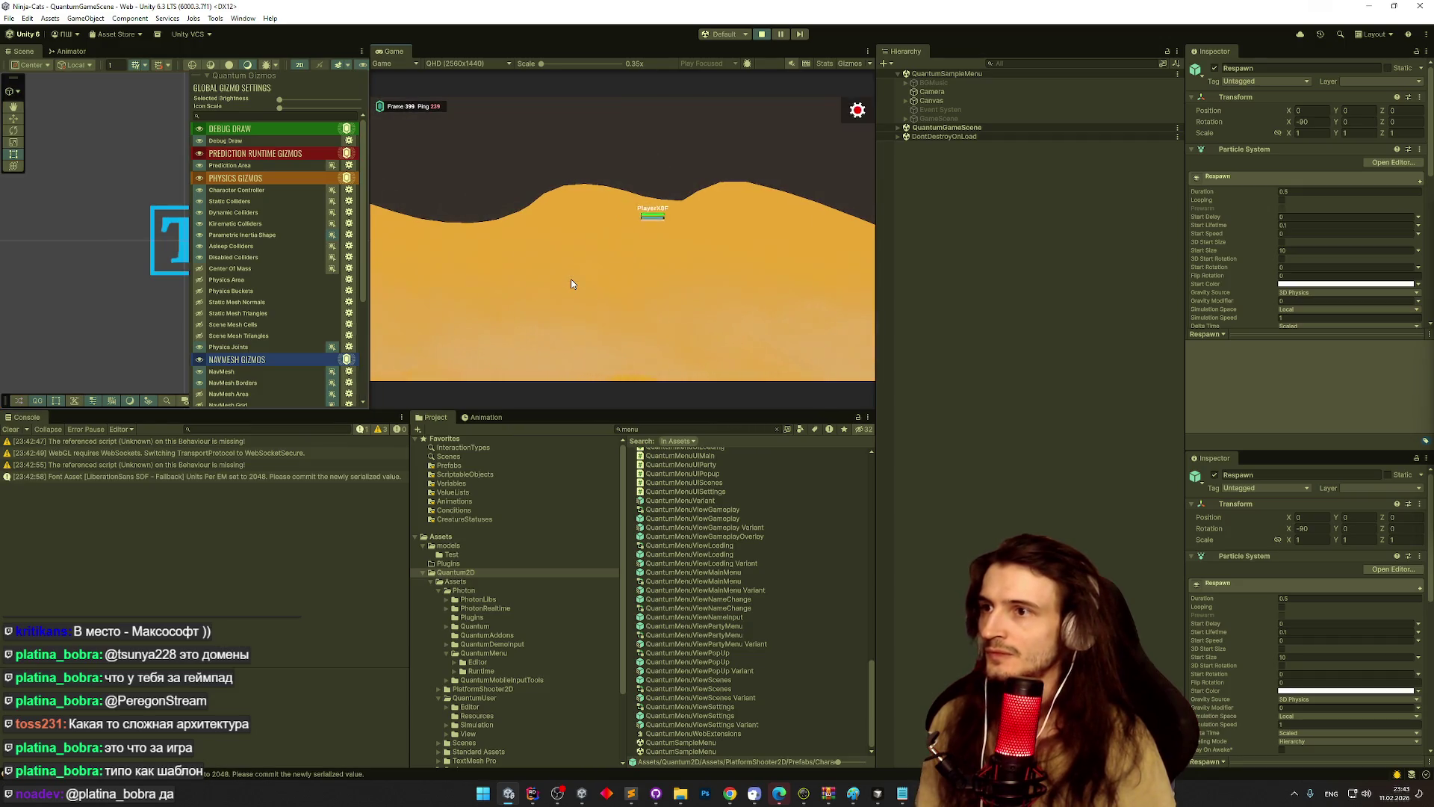
key("ctrl+p")
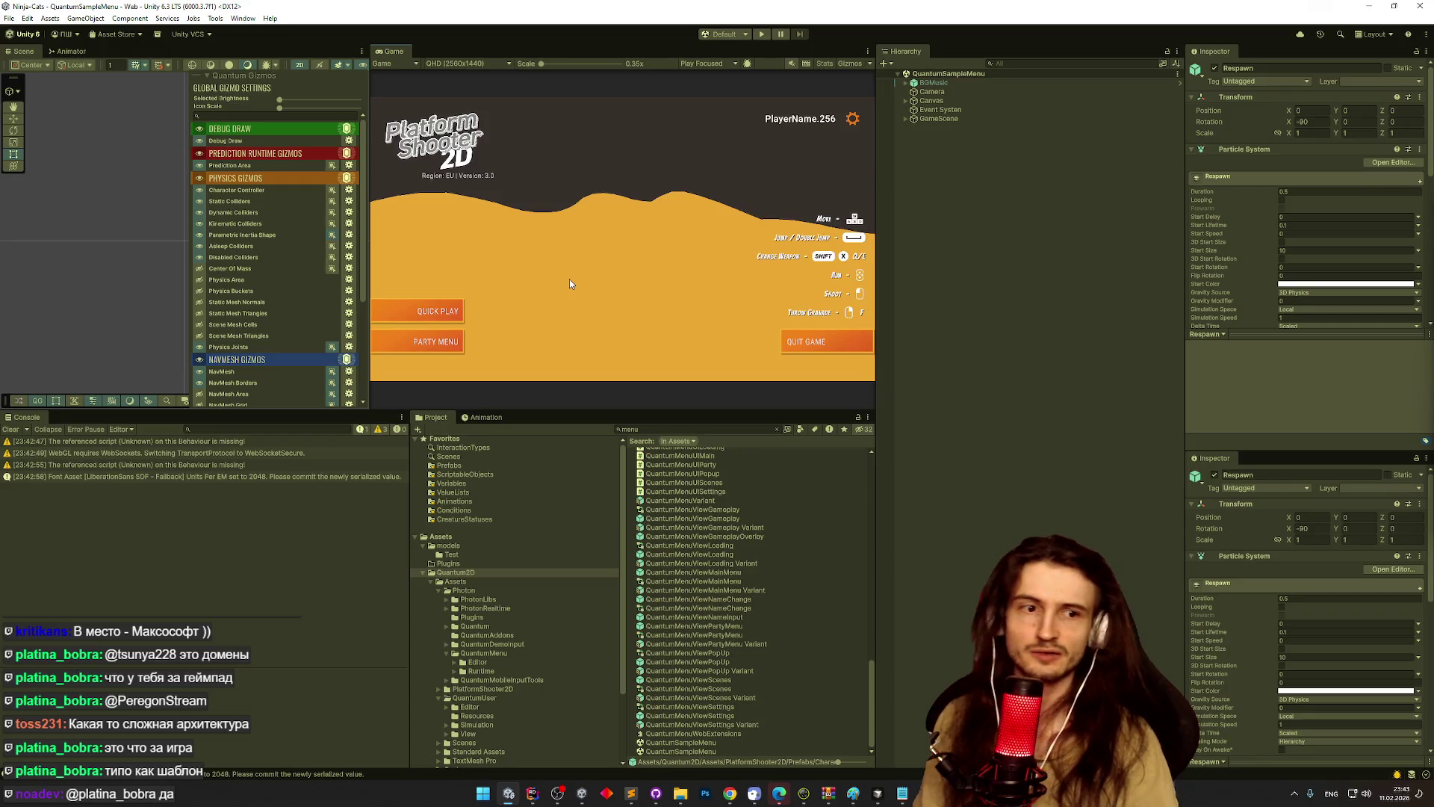
- Enter Play mode and set the game's Photon Region to eu in settings
key("ctrl+p")
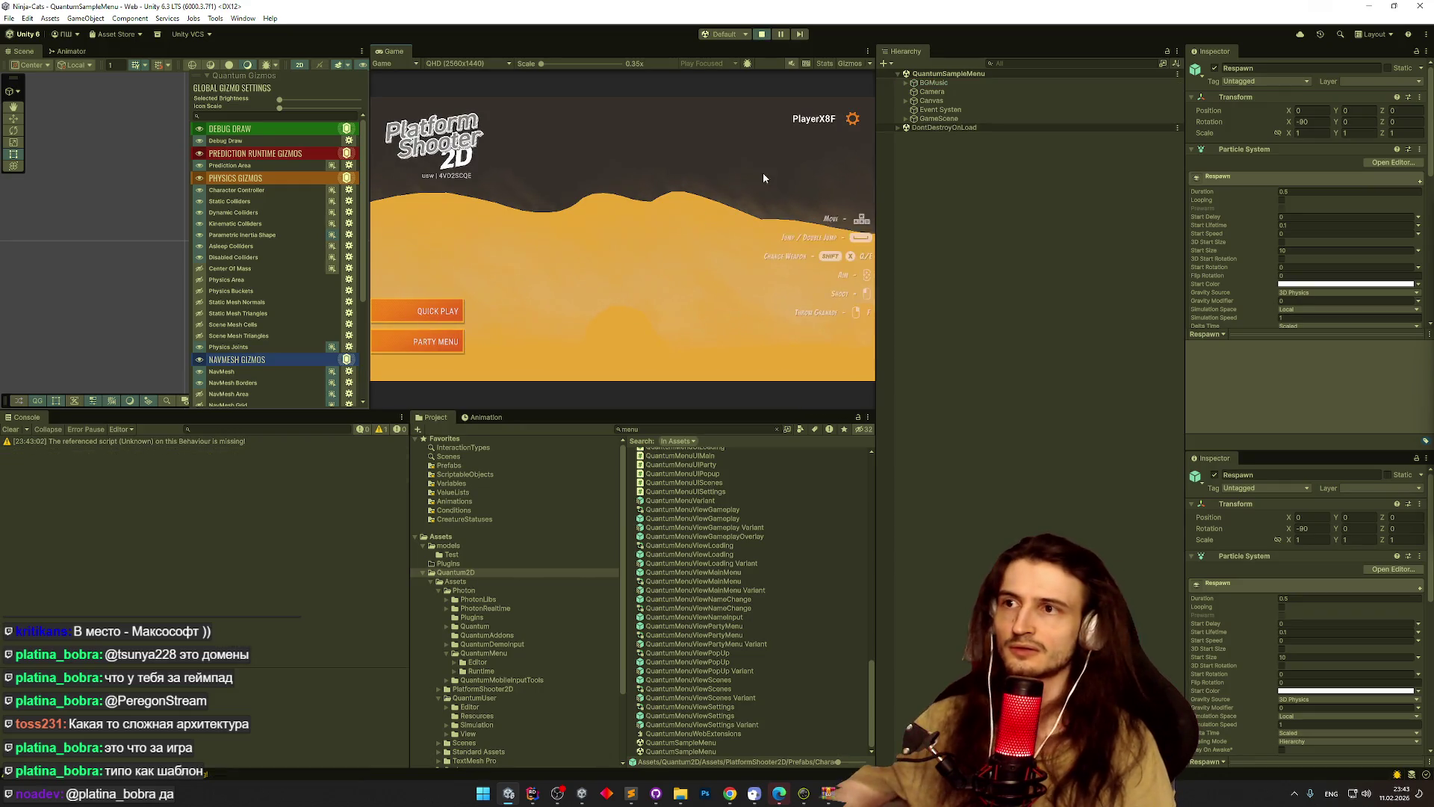
left_click(852, 118)
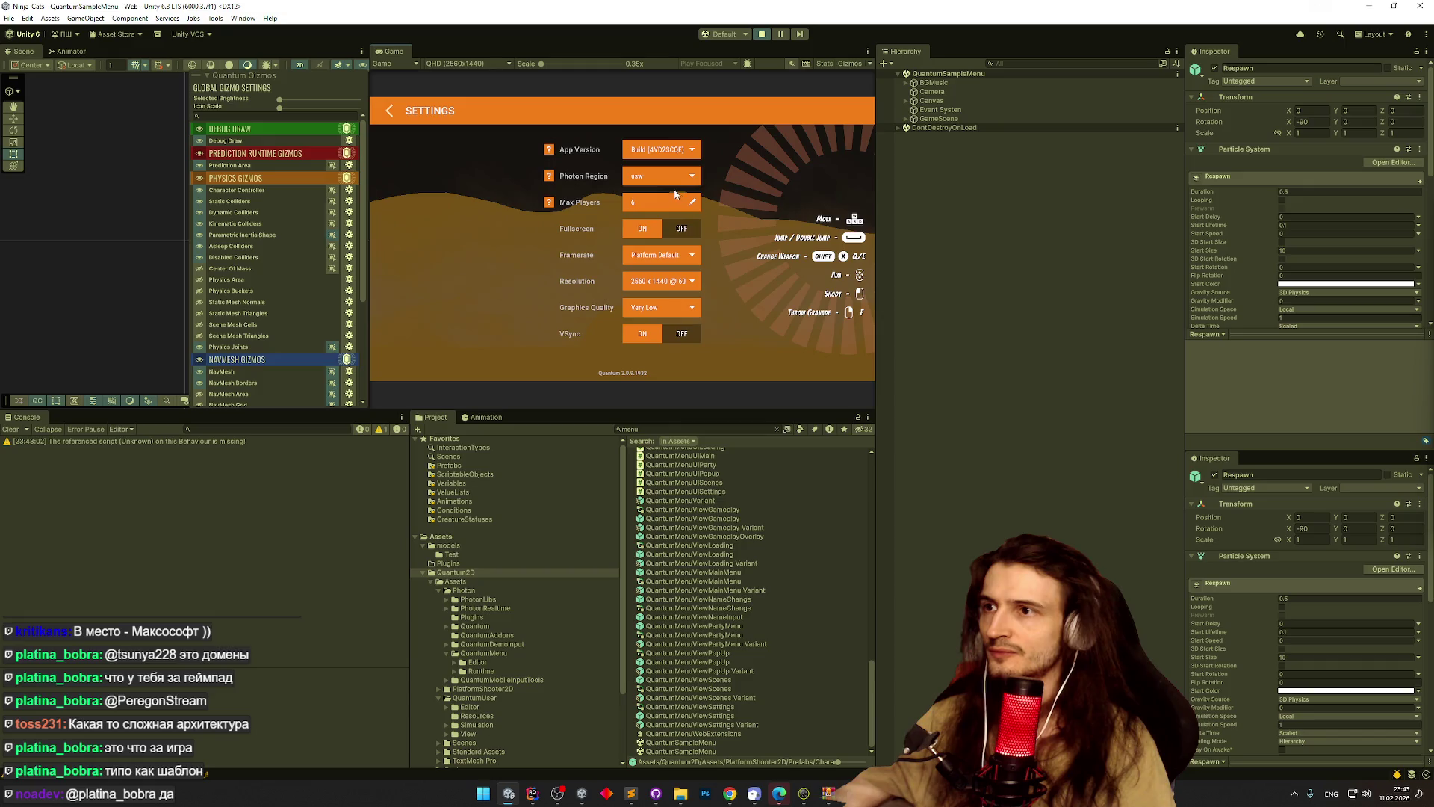
left_click(667, 183)
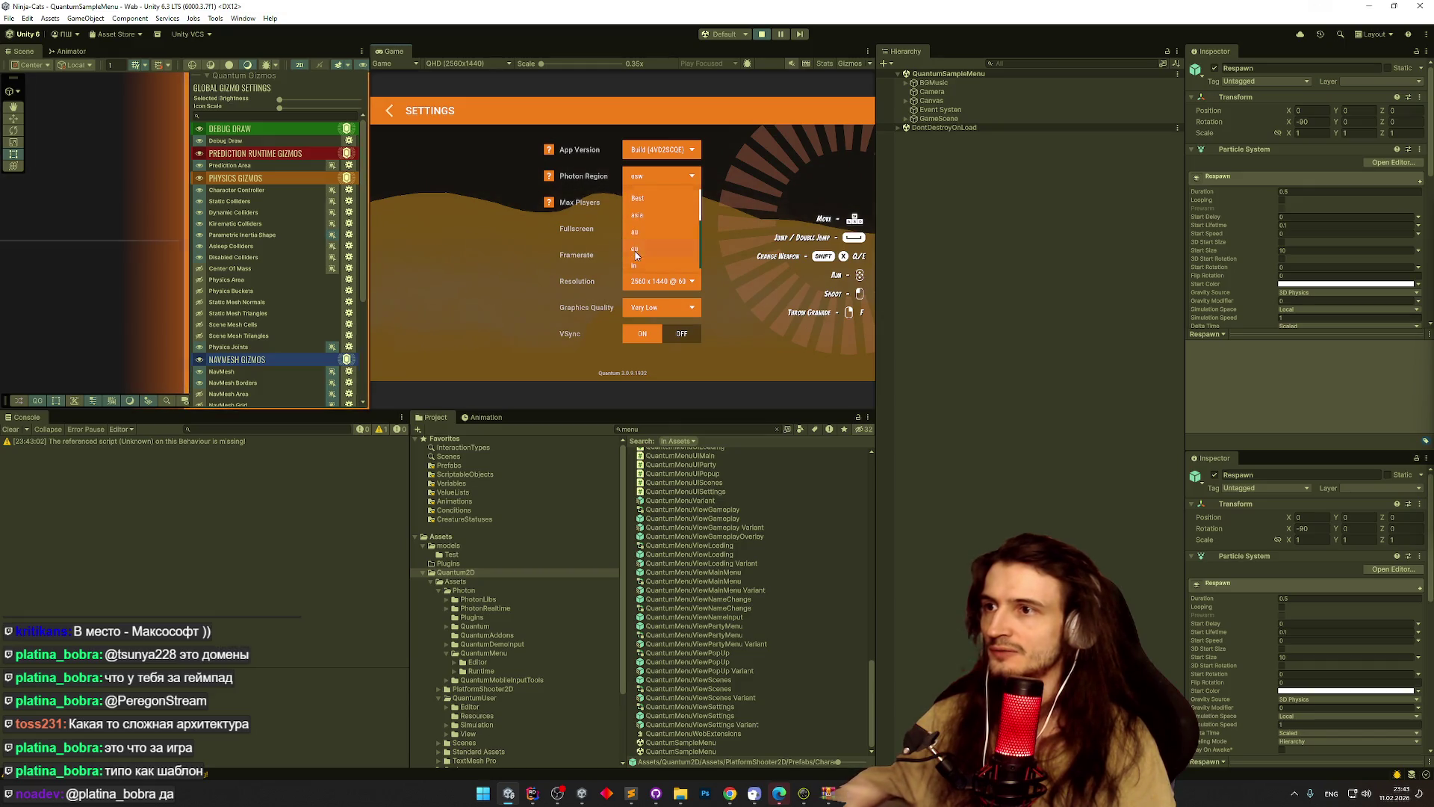
left_click(639, 231)
- Start a Quick Play match from the main menu with the Game view maximized
left_click(390, 111)
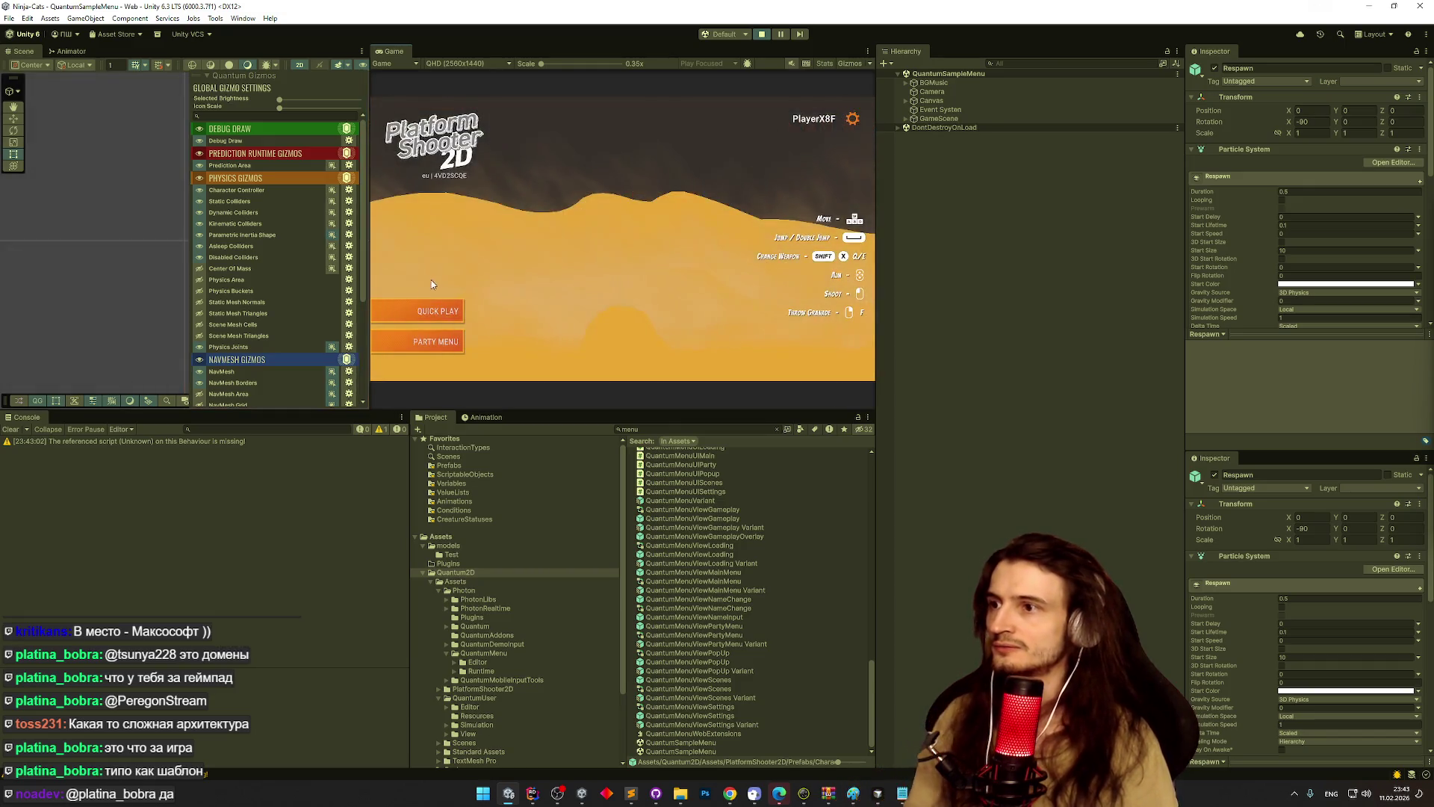
left_click(418, 317)
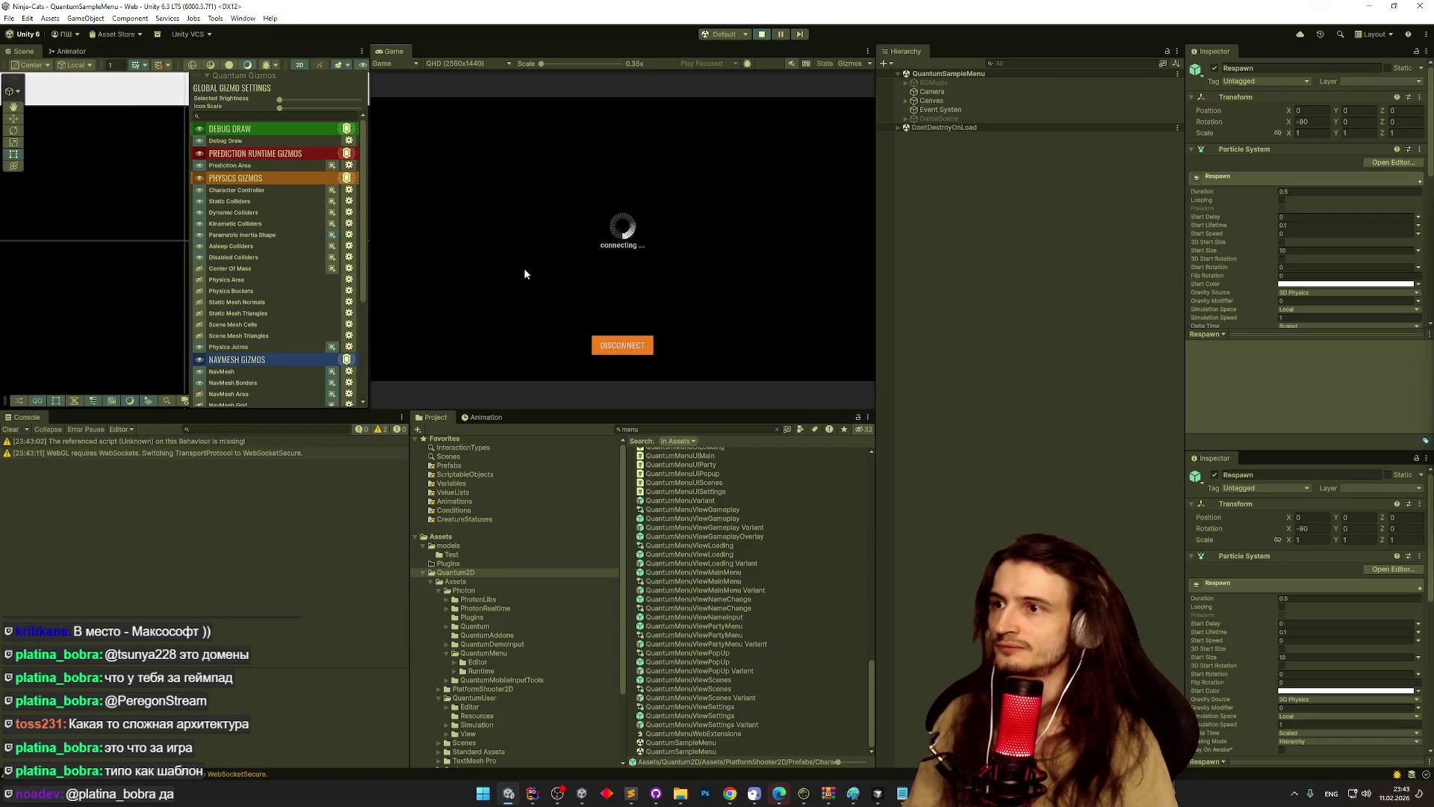
key("shift+space")
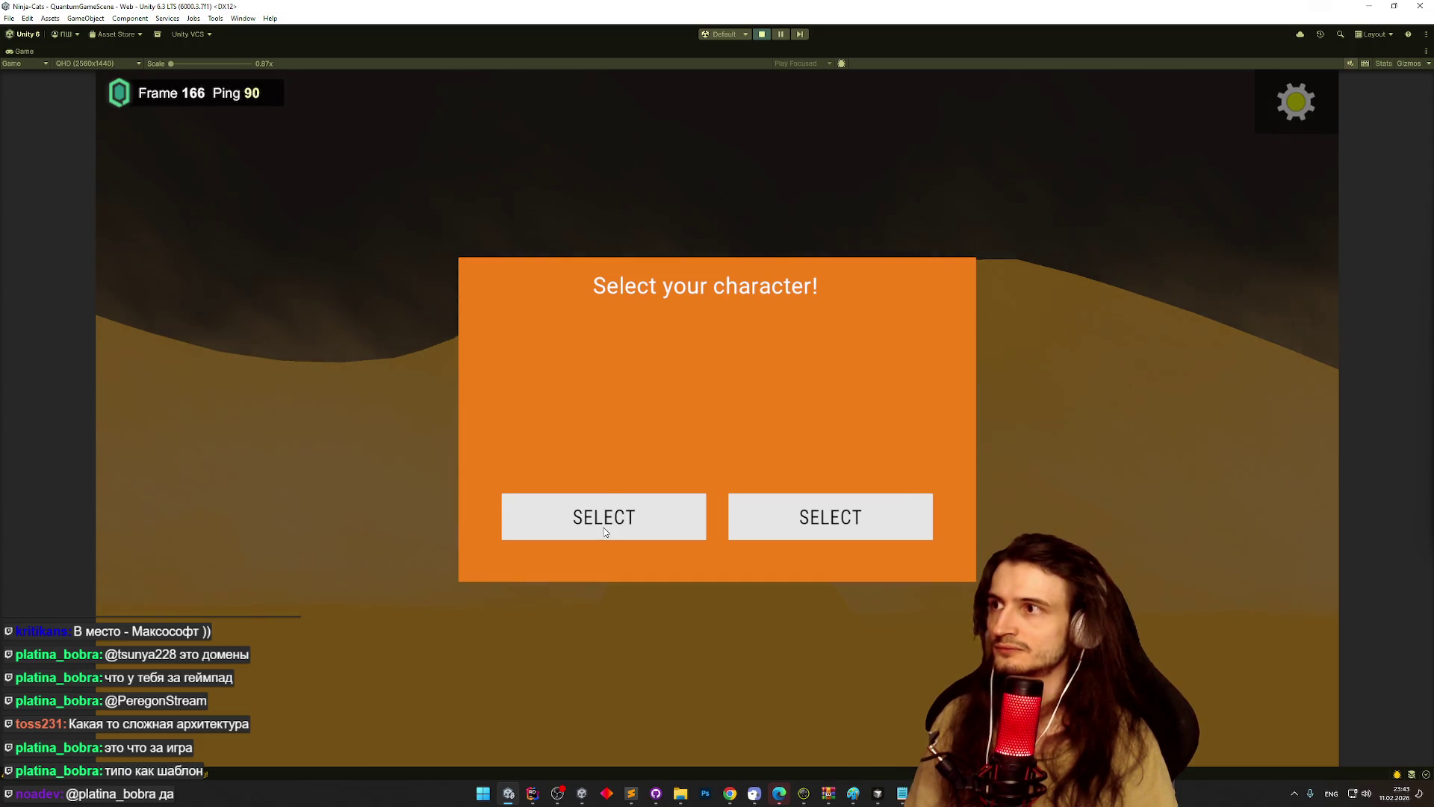
- Select a character on the EU match and shoot toward the upper left and upper right
left_click(604, 527)
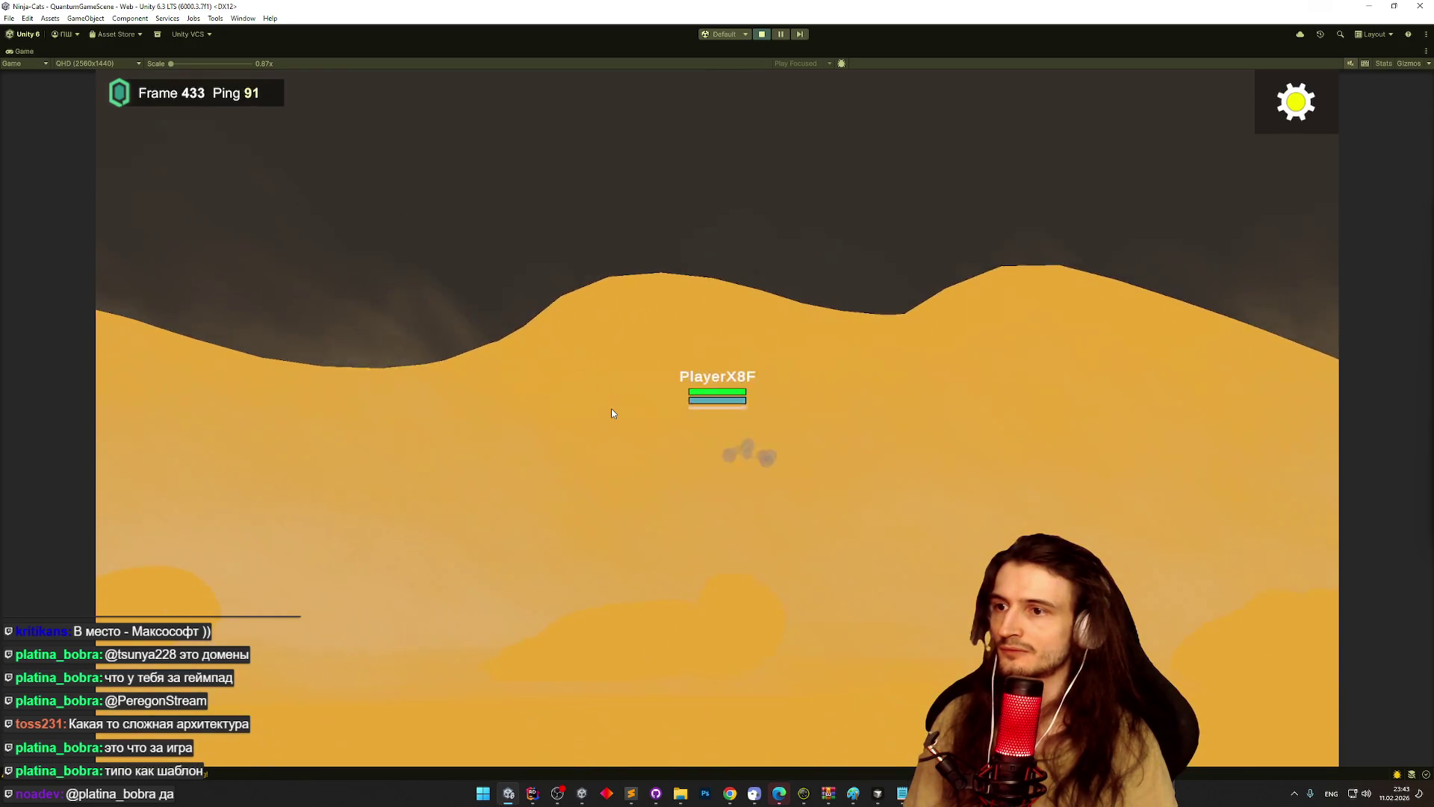
left_click(474, 274)
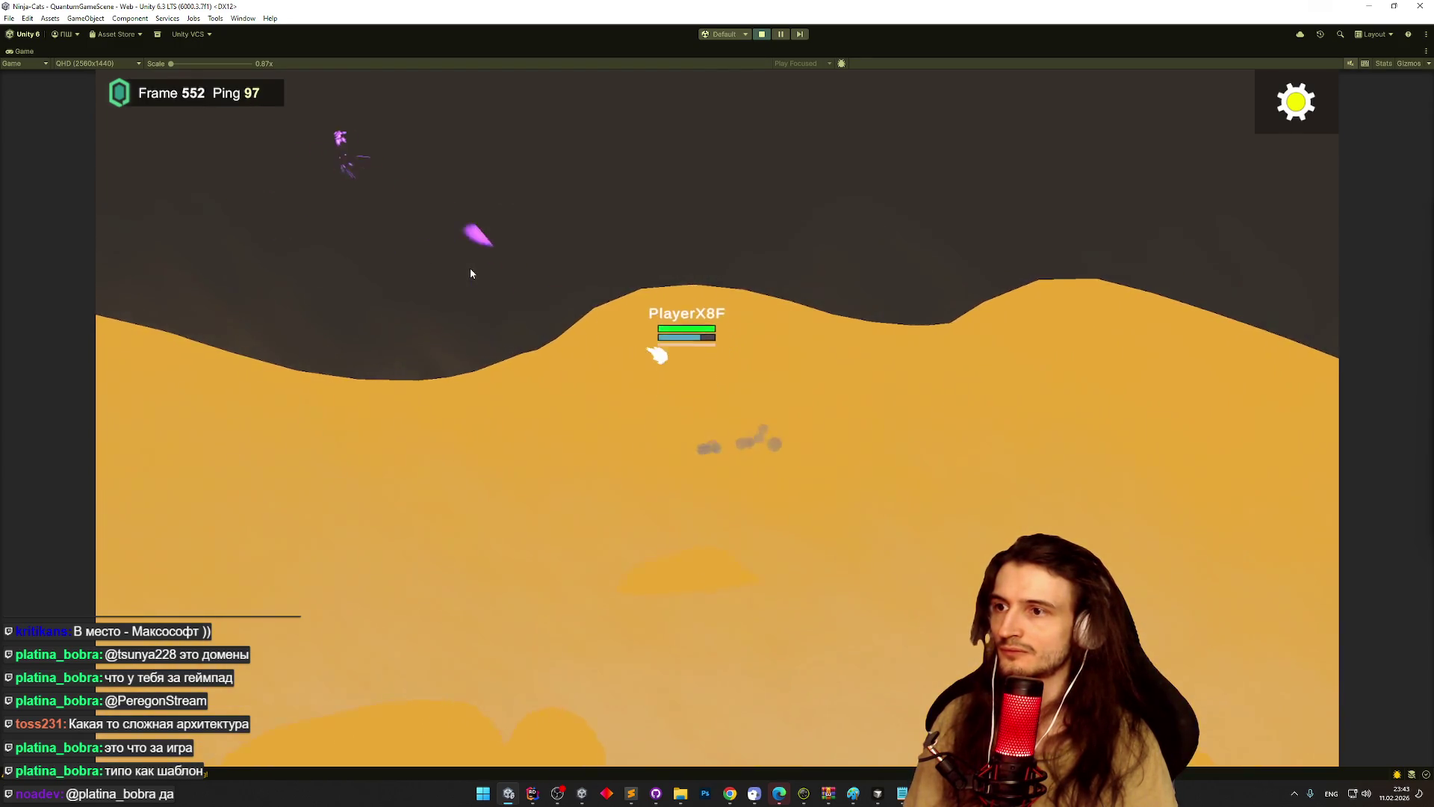
left_click(759, 257)
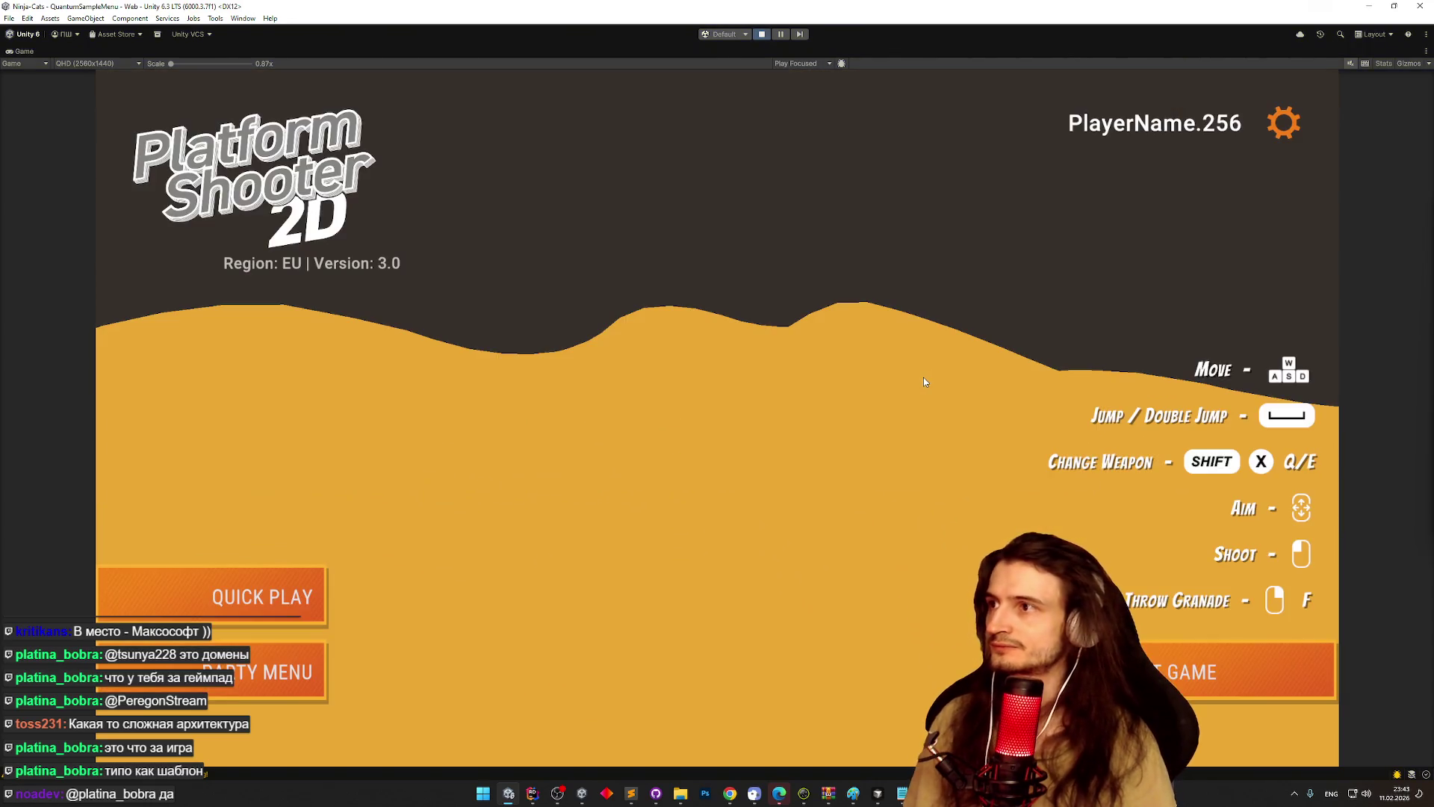
- Leave Play mode, restore the normal editor layout, and expand BGMusic in the Hierarchy
key("alt+f")
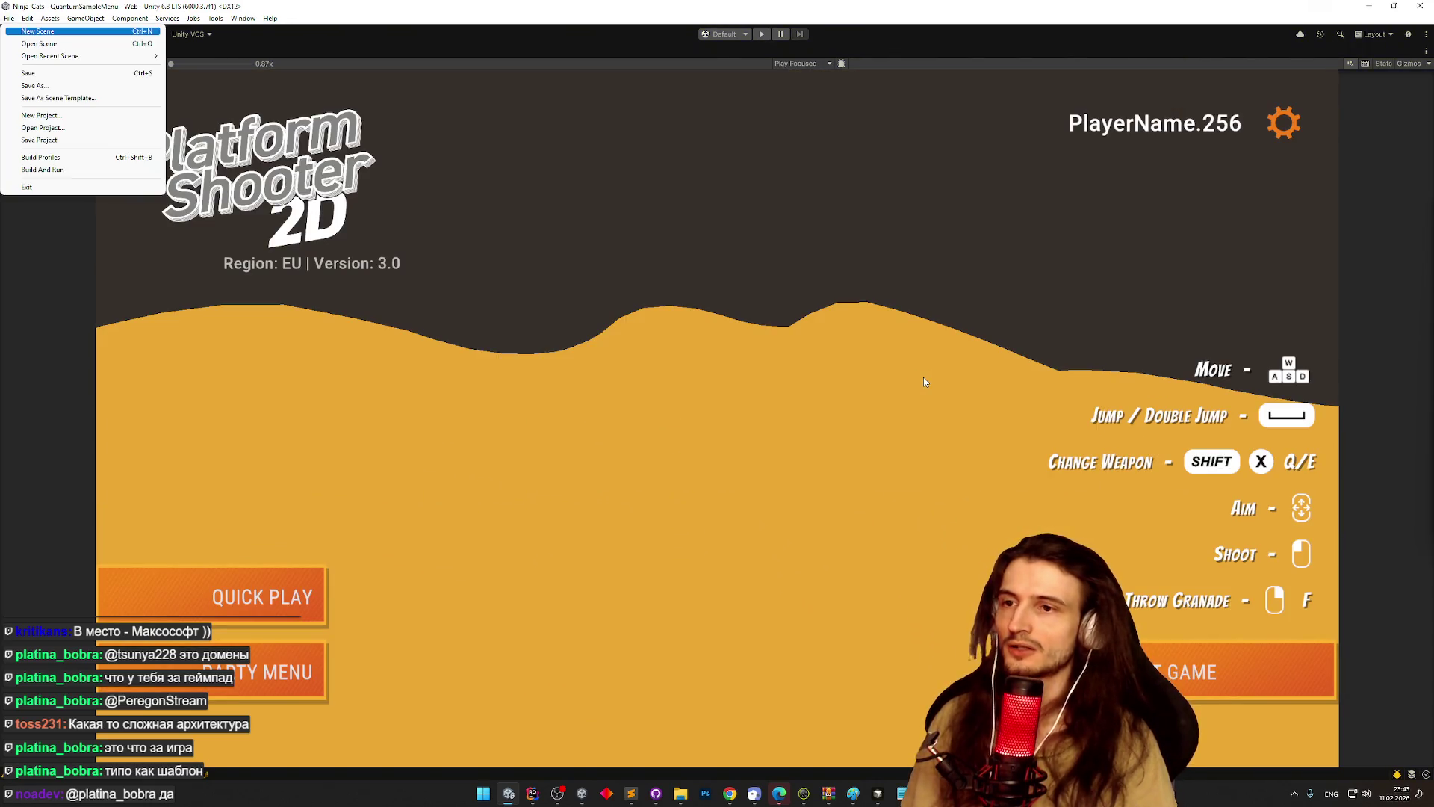
key("Escape")
key("alt+f")
key("Escape")
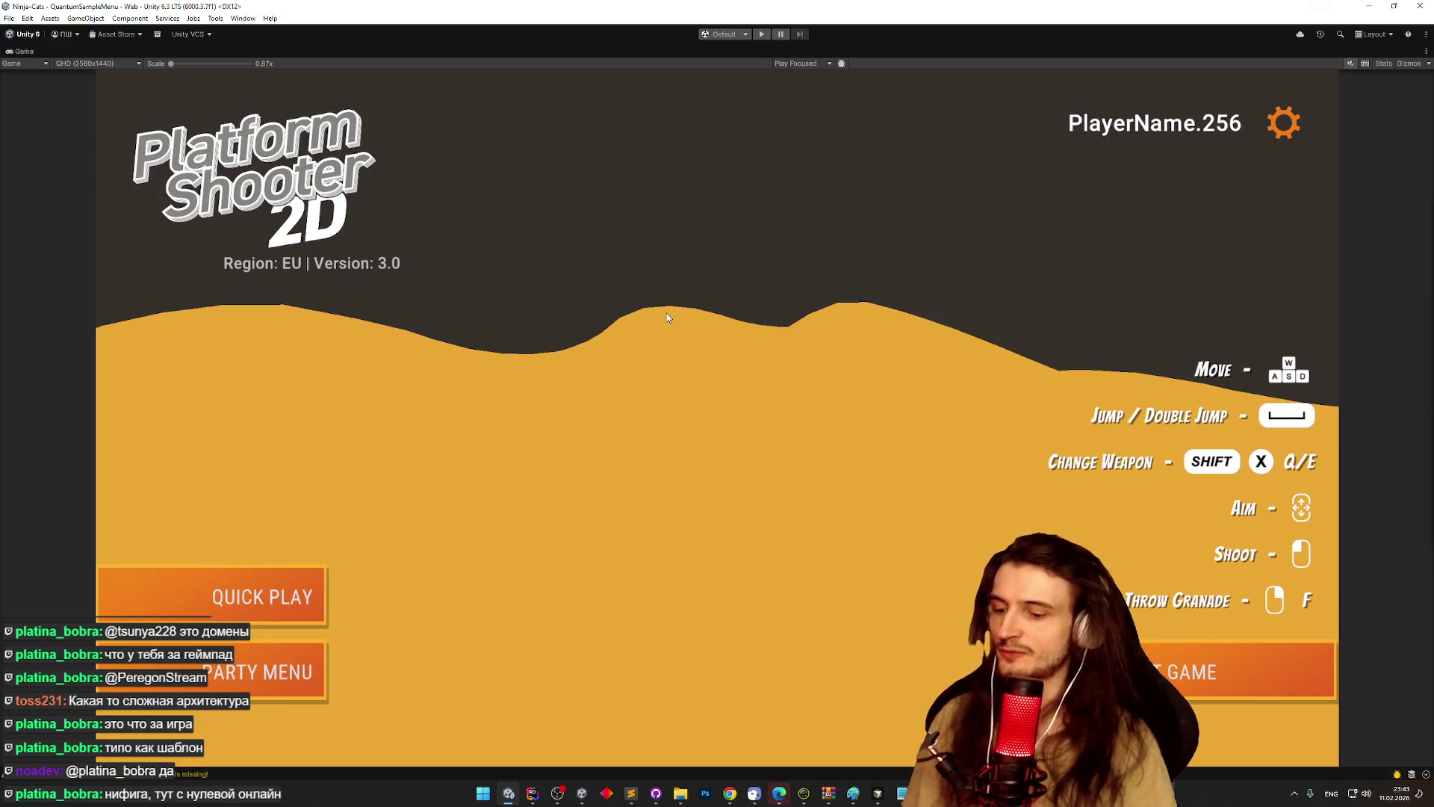
key("shift+space")
left_click(904, 82)
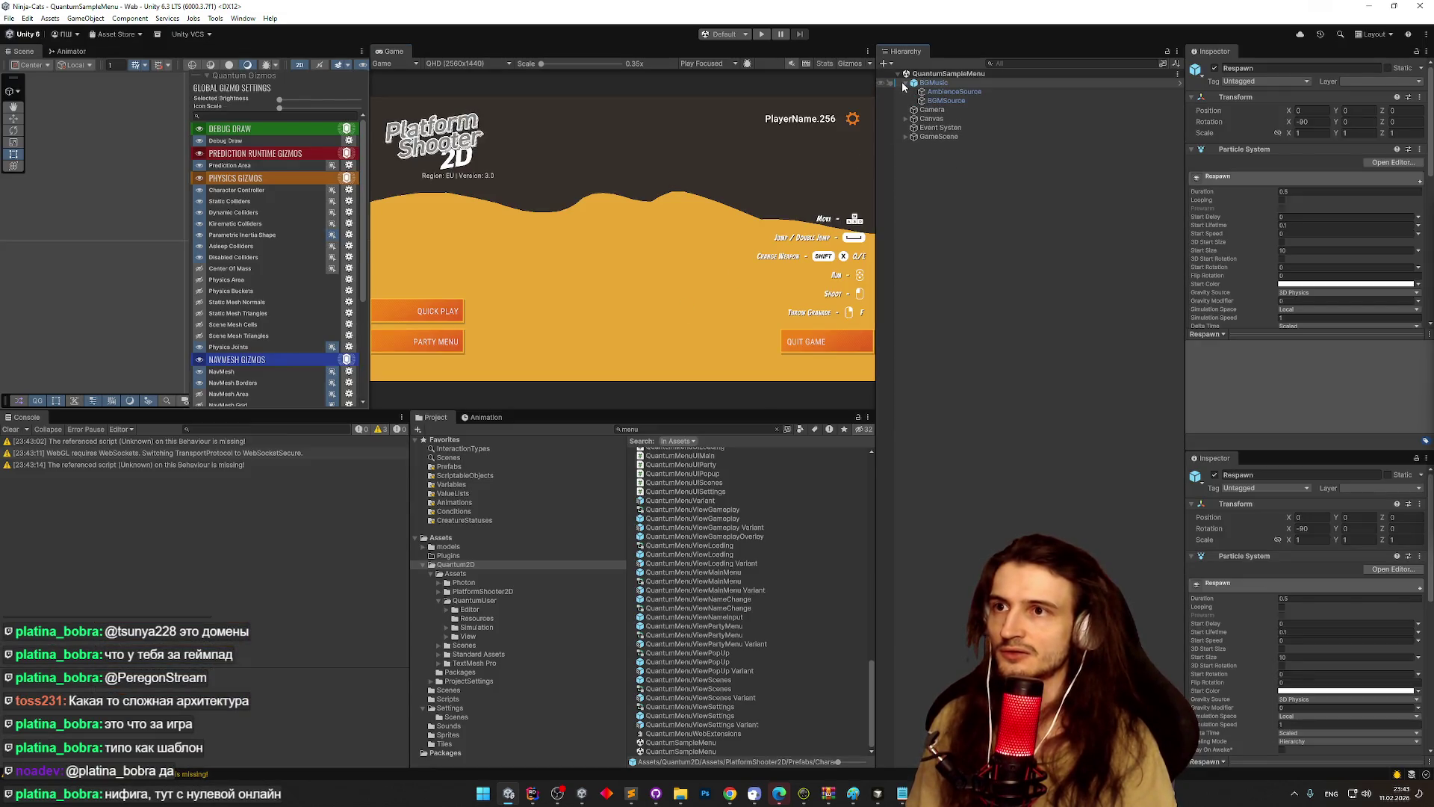
- Select BGMusic, expand GameScene, find Level_Art's scene references, and clear the Console
left_click(958, 83)
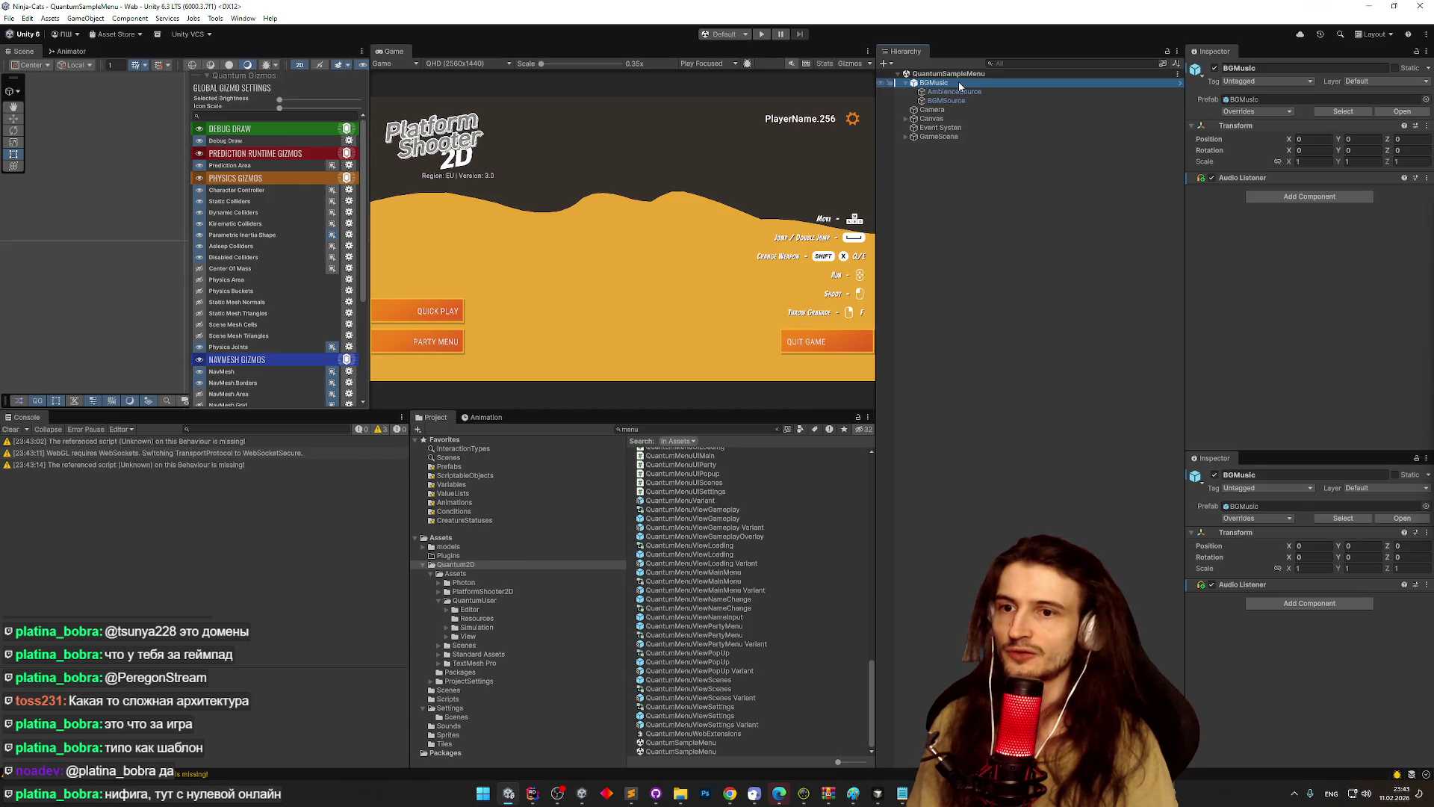
left_click(905, 136)
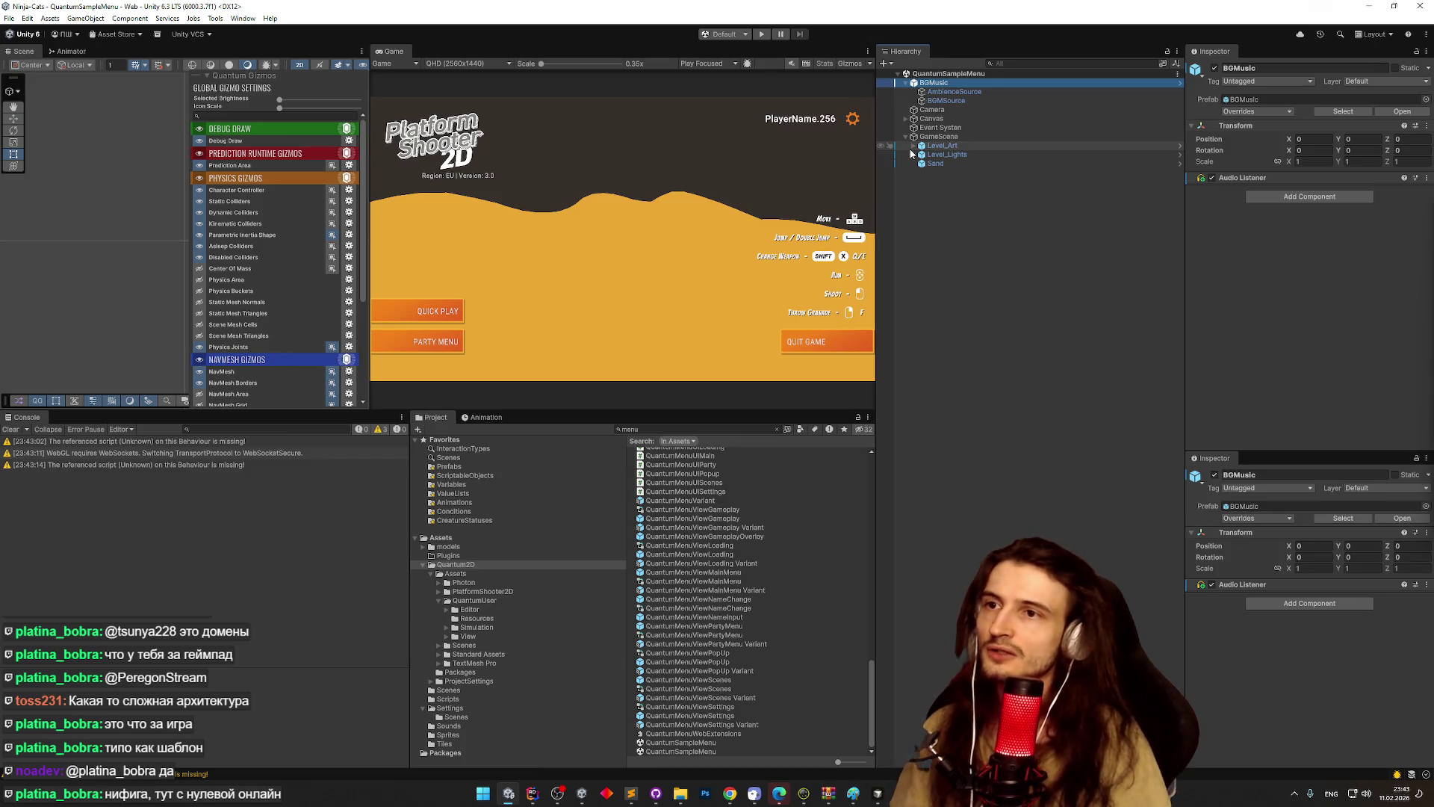
right_click(921, 145)
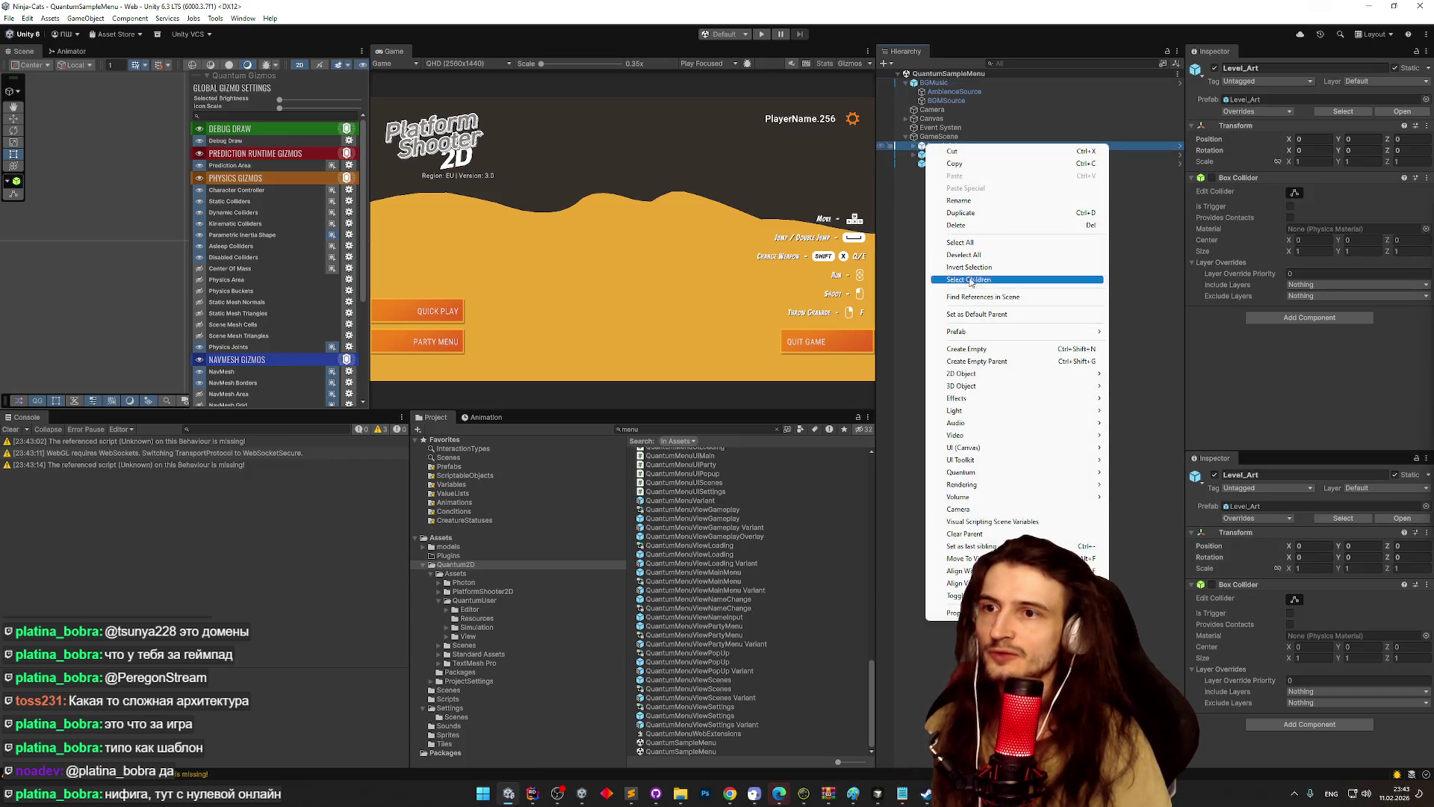
left_click(981, 298)
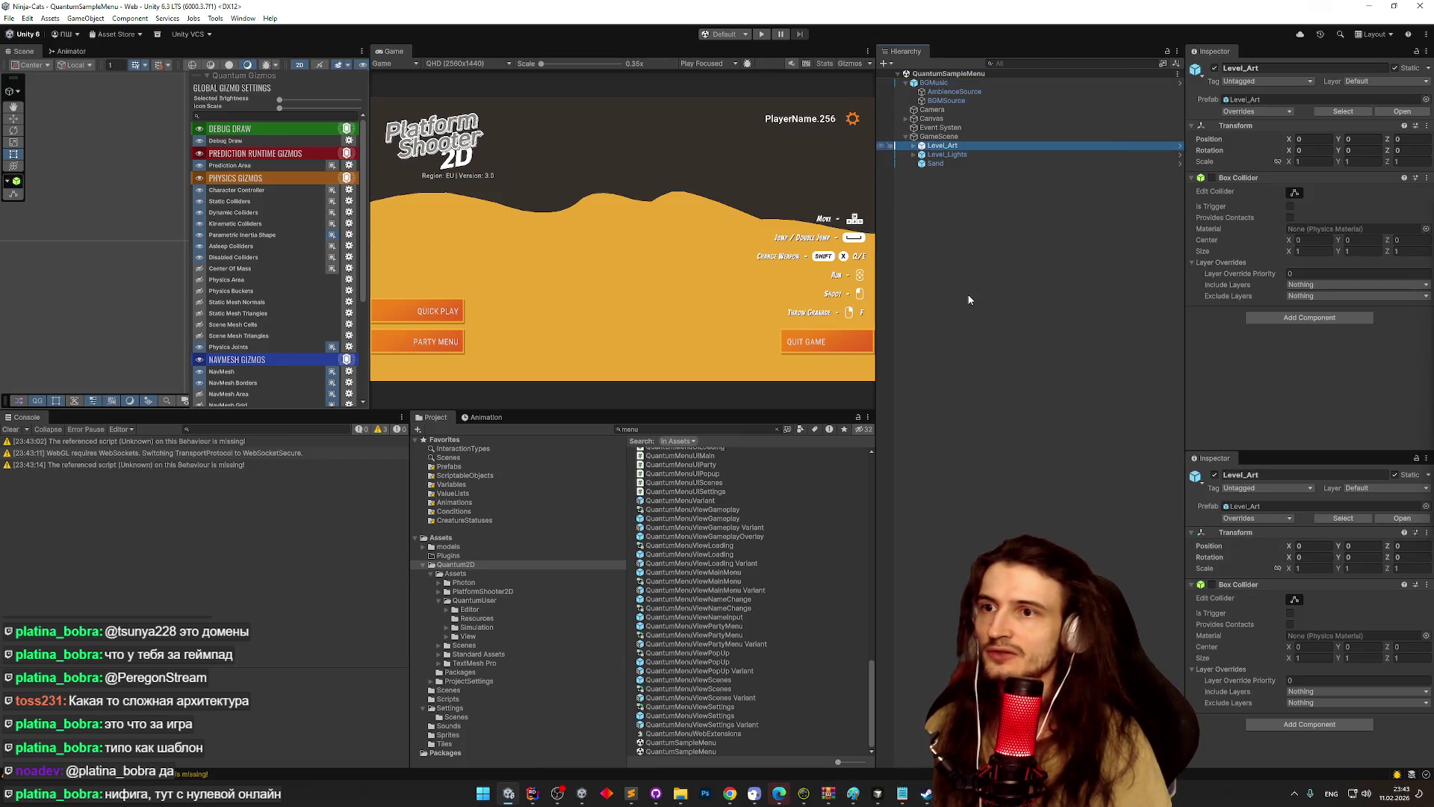
left_click(15, 431)
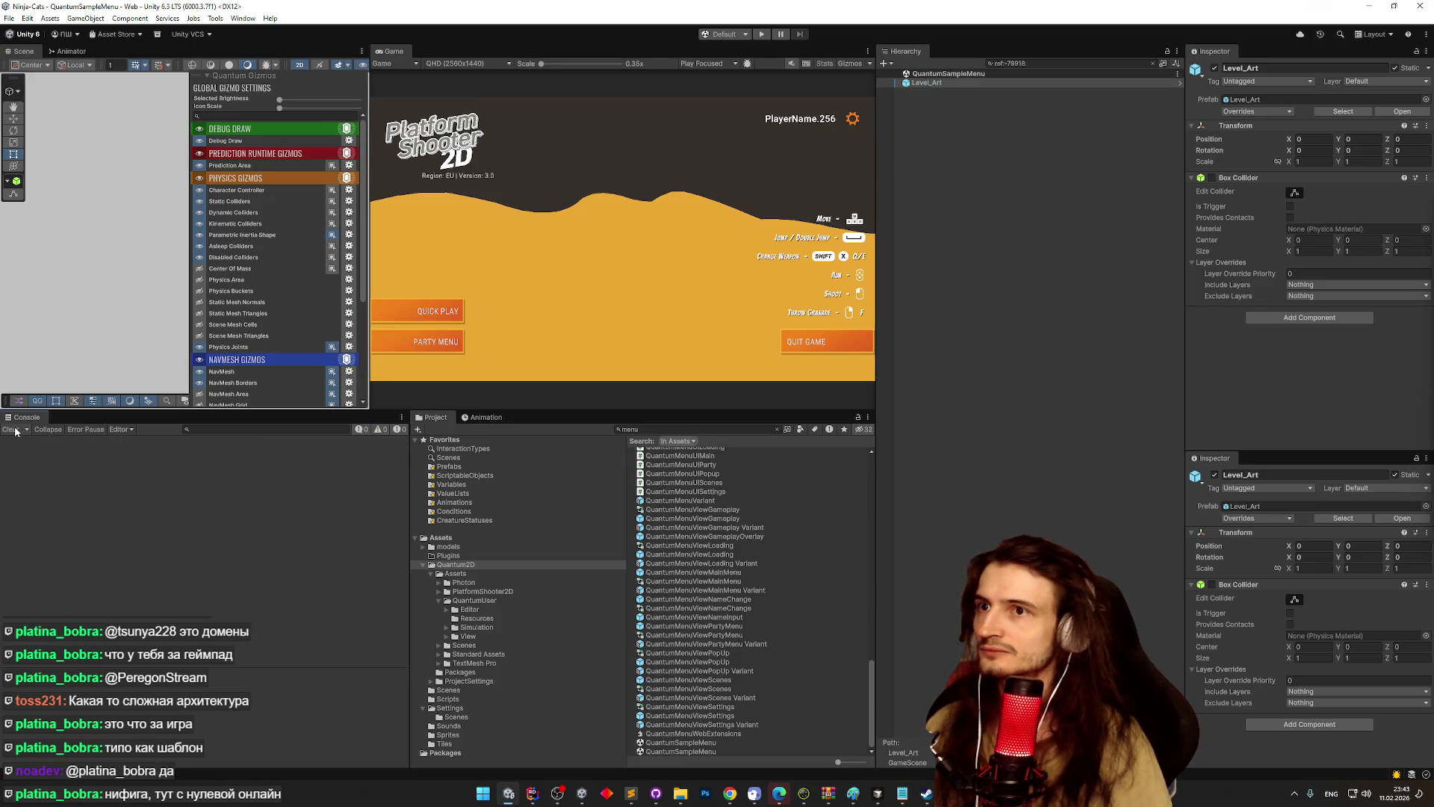
- Clear the Hierarchy filter and make Level_Art the default parent for new objects
left_click(1155, 62)
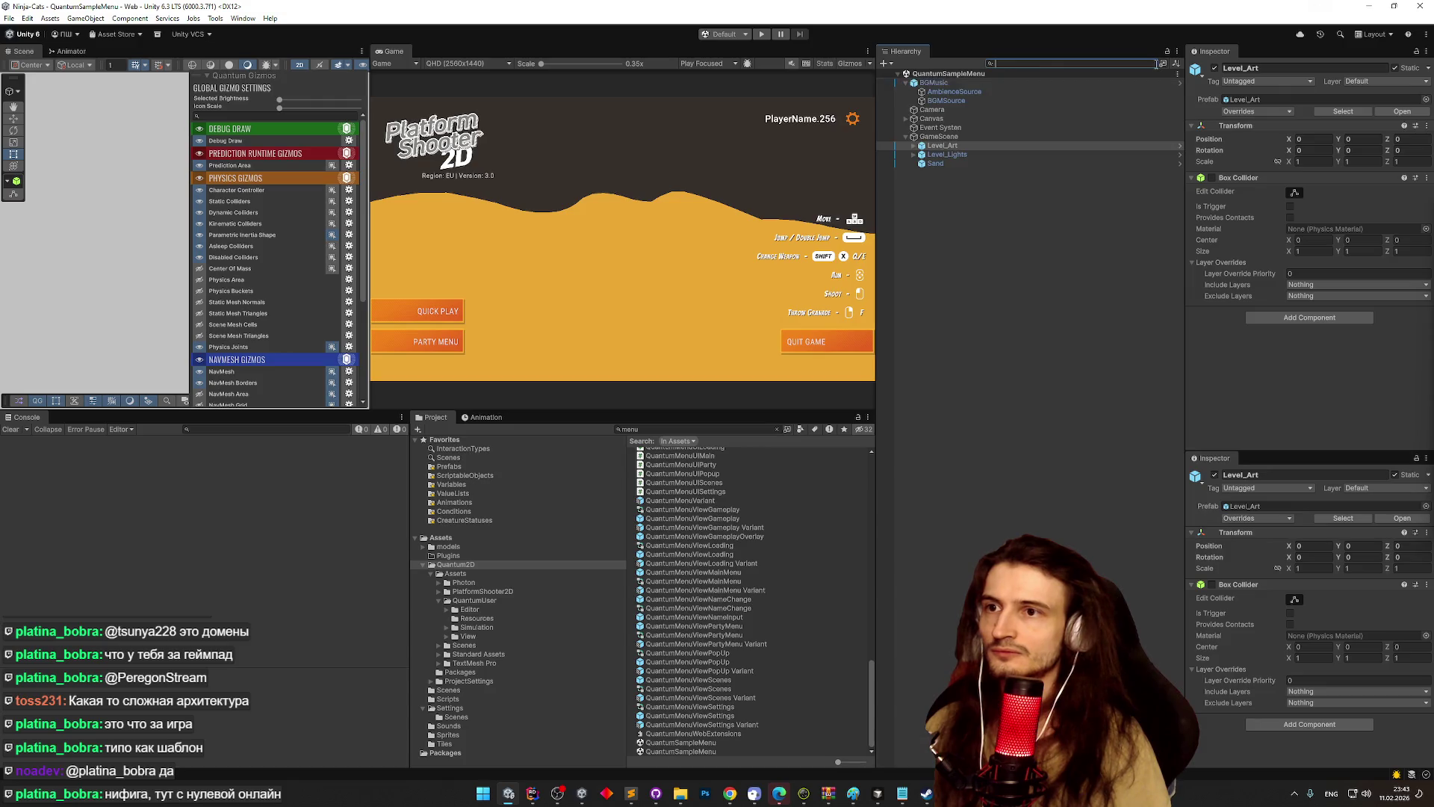
right_click(935, 146)
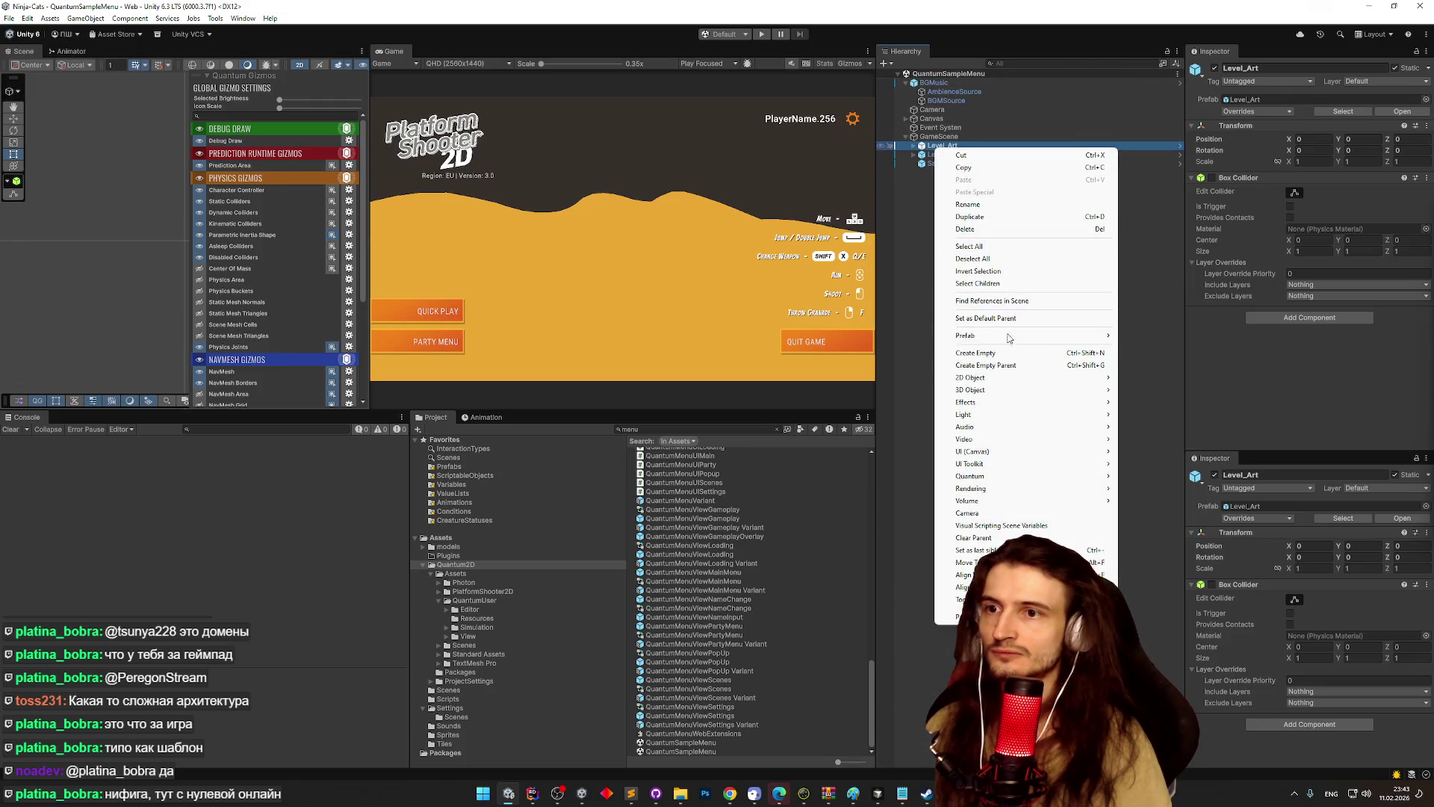
left_click(1008, 301)
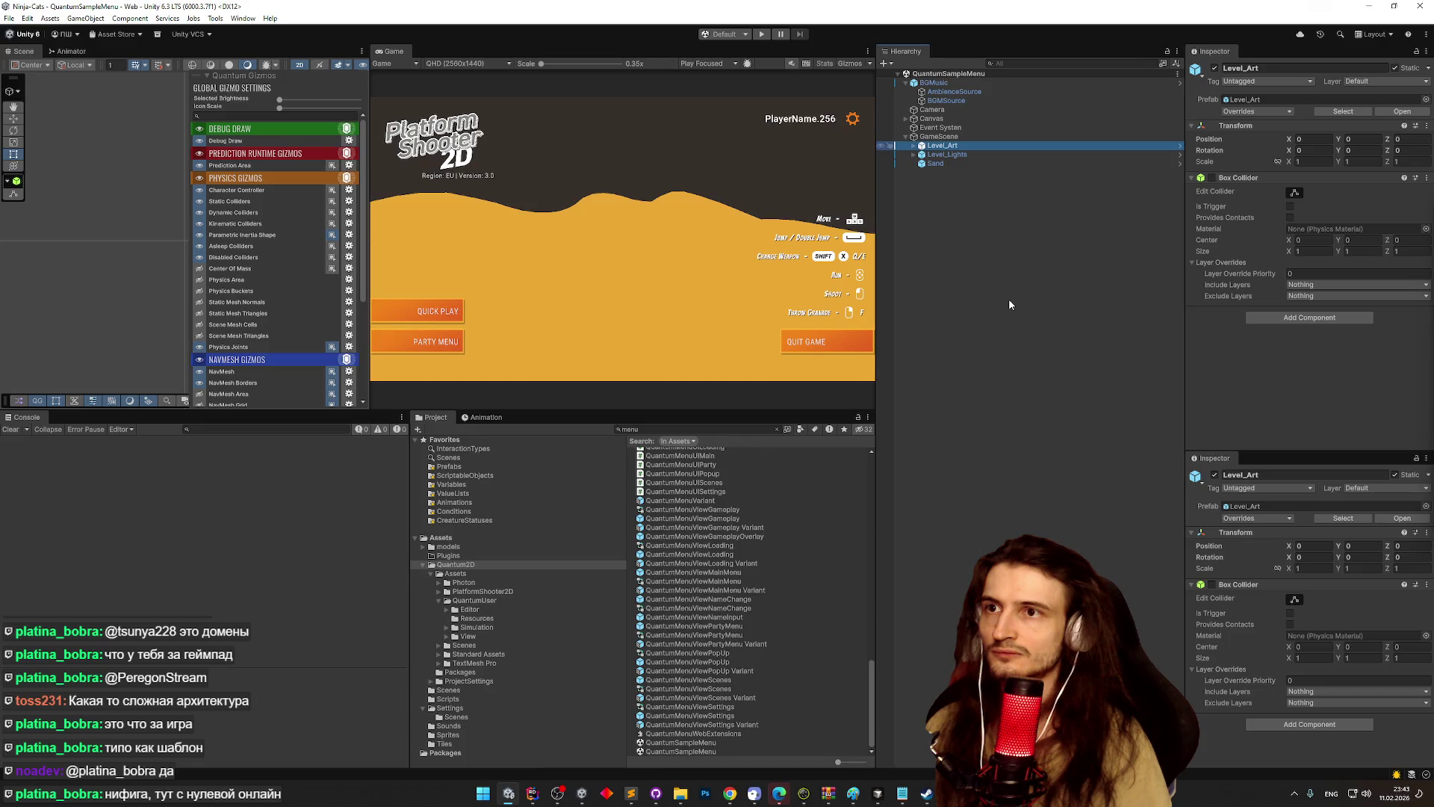
left_click(1155, 63)
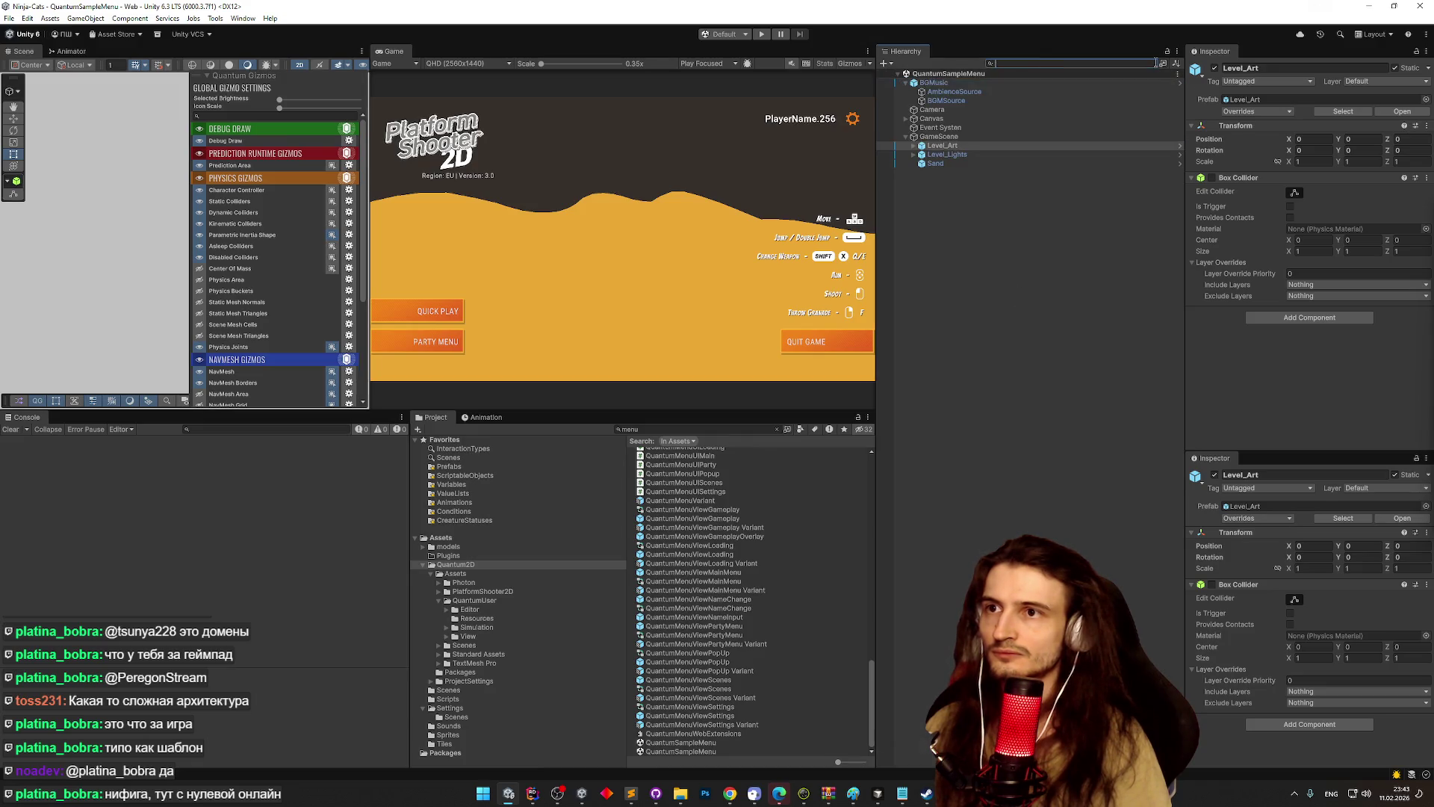
- Delete Level_Art and test Quick Play from the menu in Play mode
key("Delete")
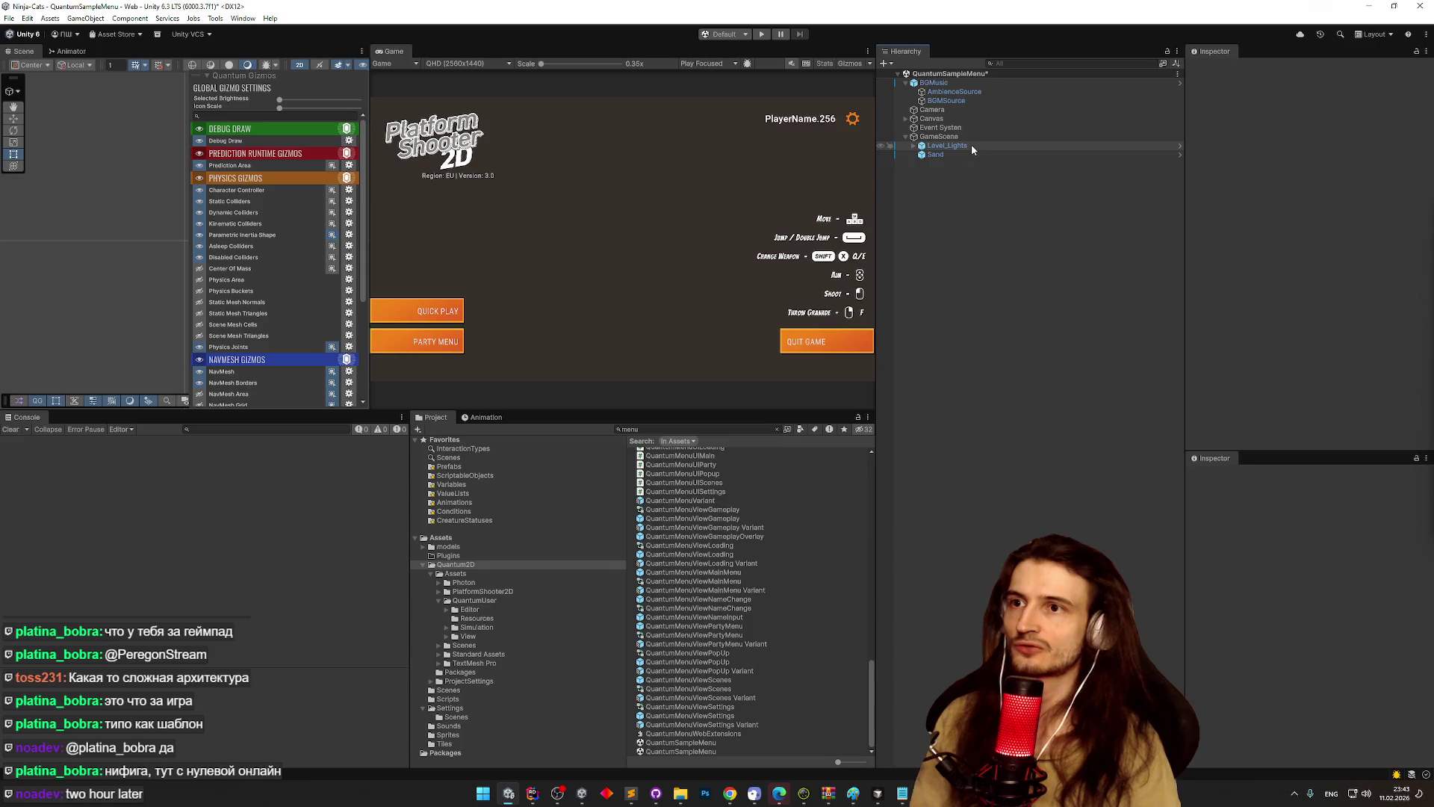
key("ctrl+p")
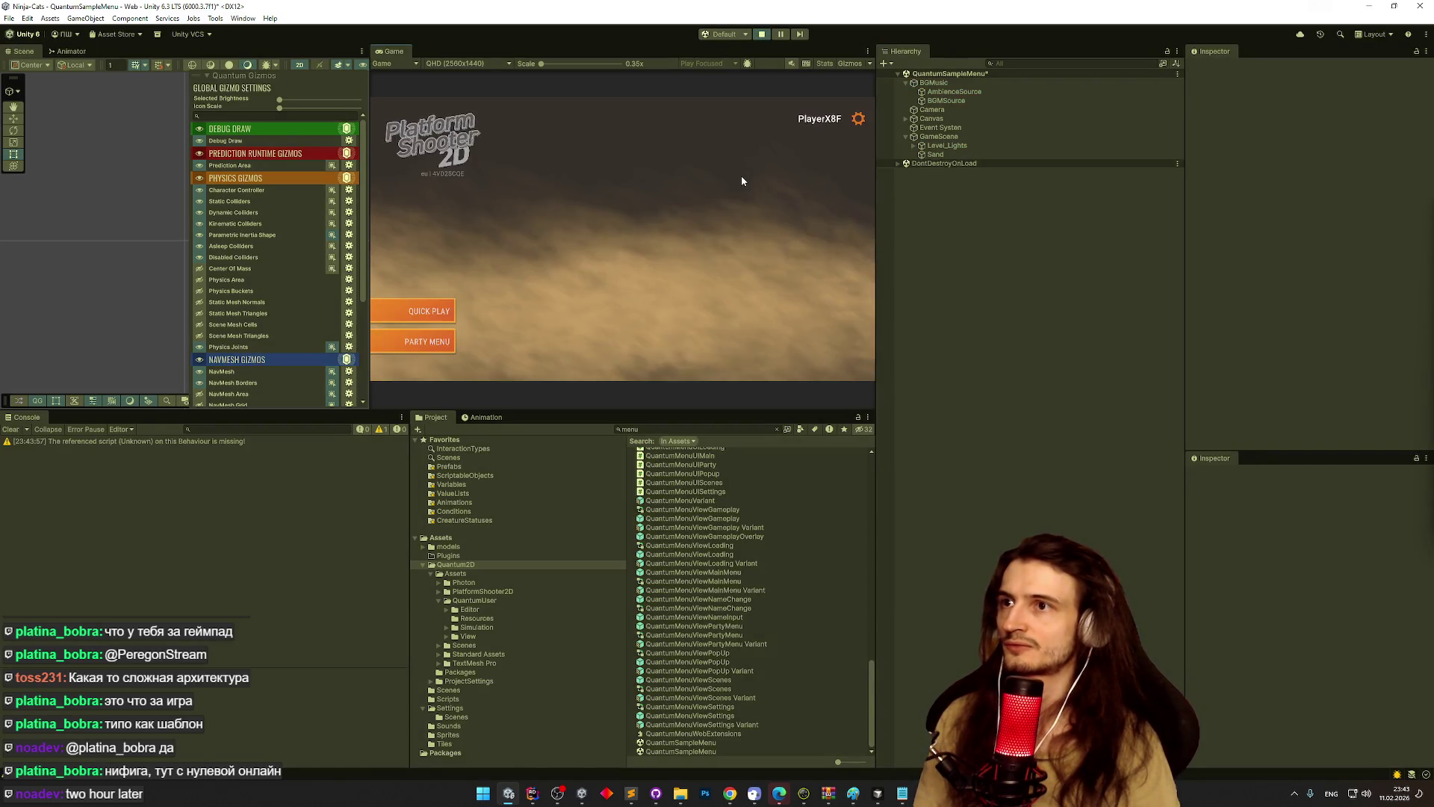
left_click(441, 309)
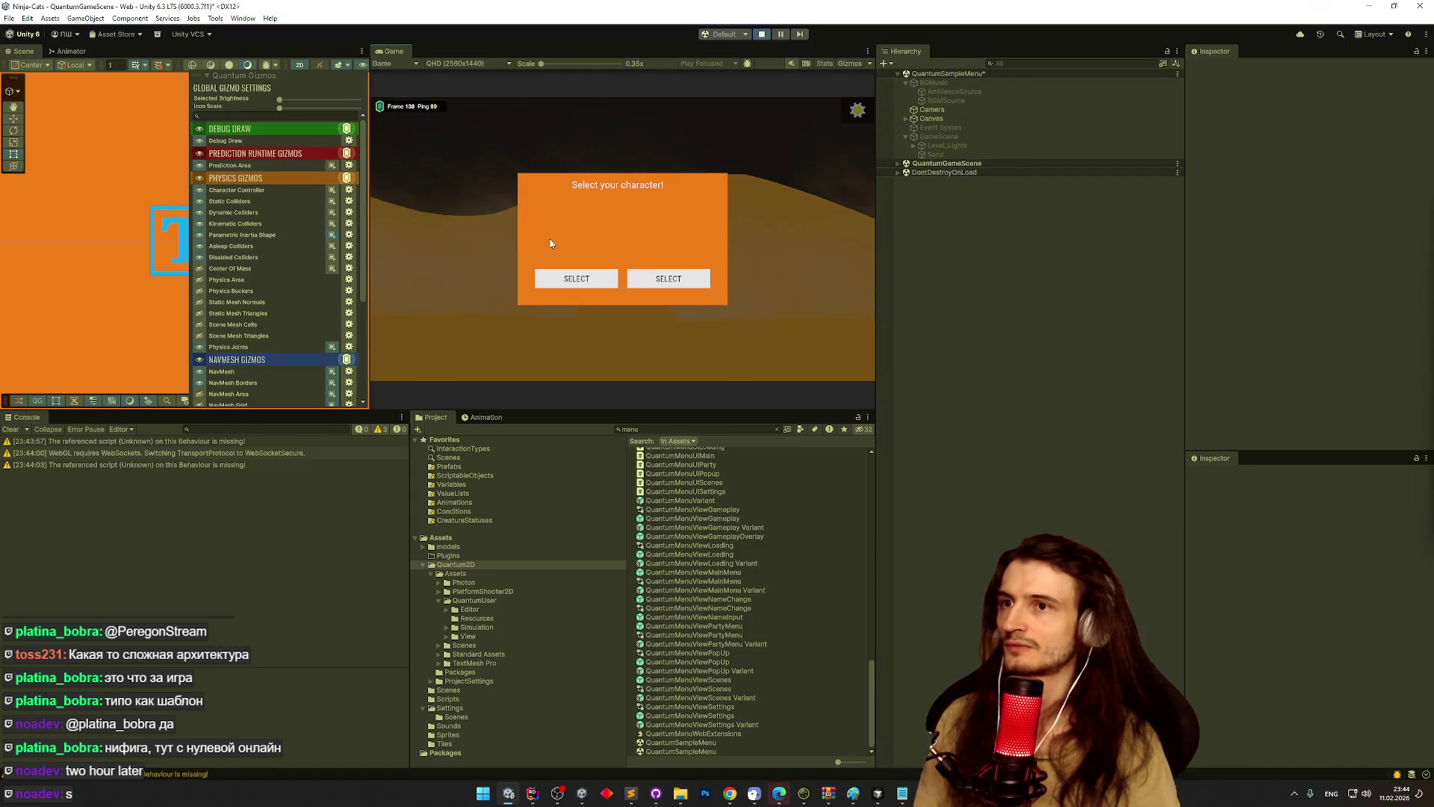
- Stop, then restart Play mode and try Quick Play once more
key("ctrl+p")
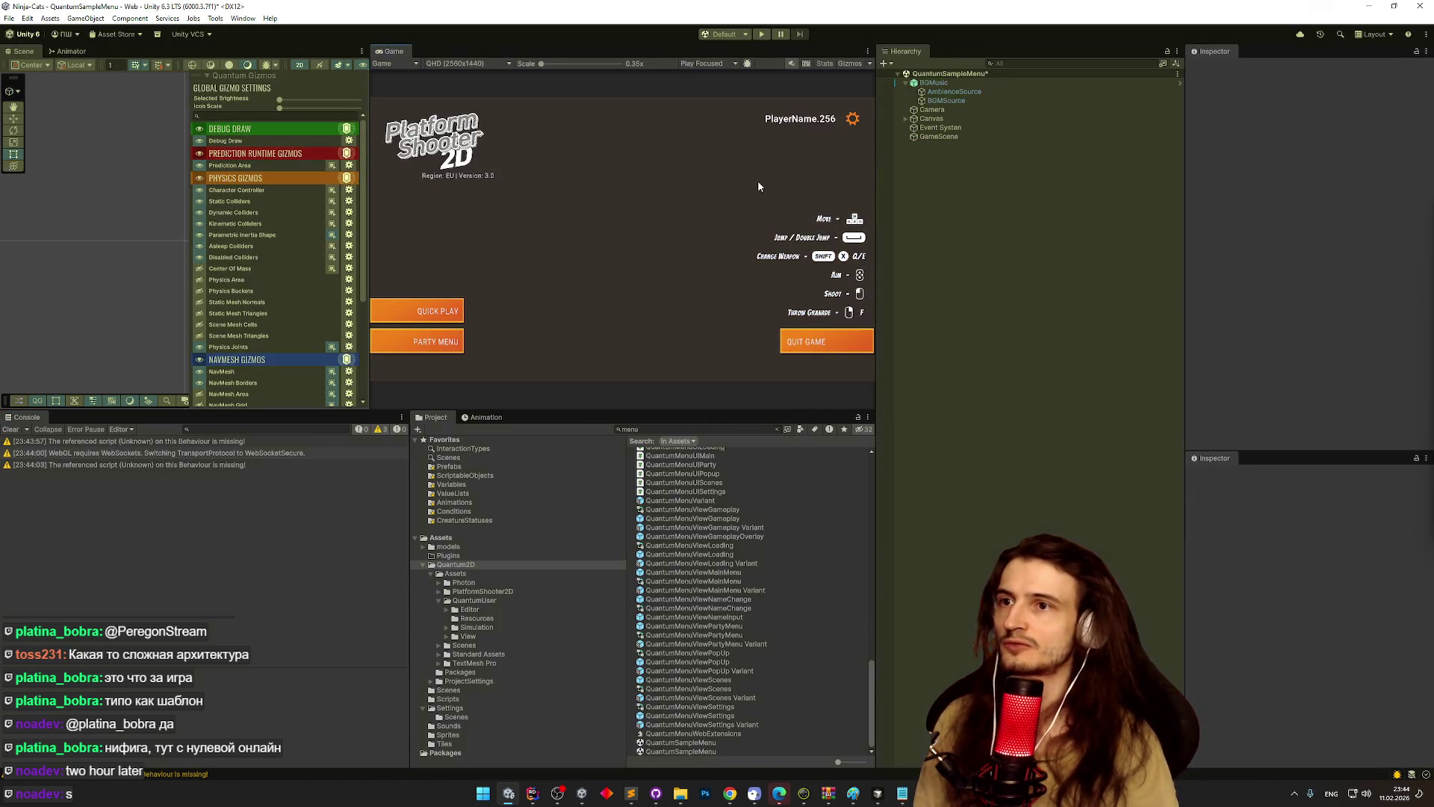
key("ctrl+p")
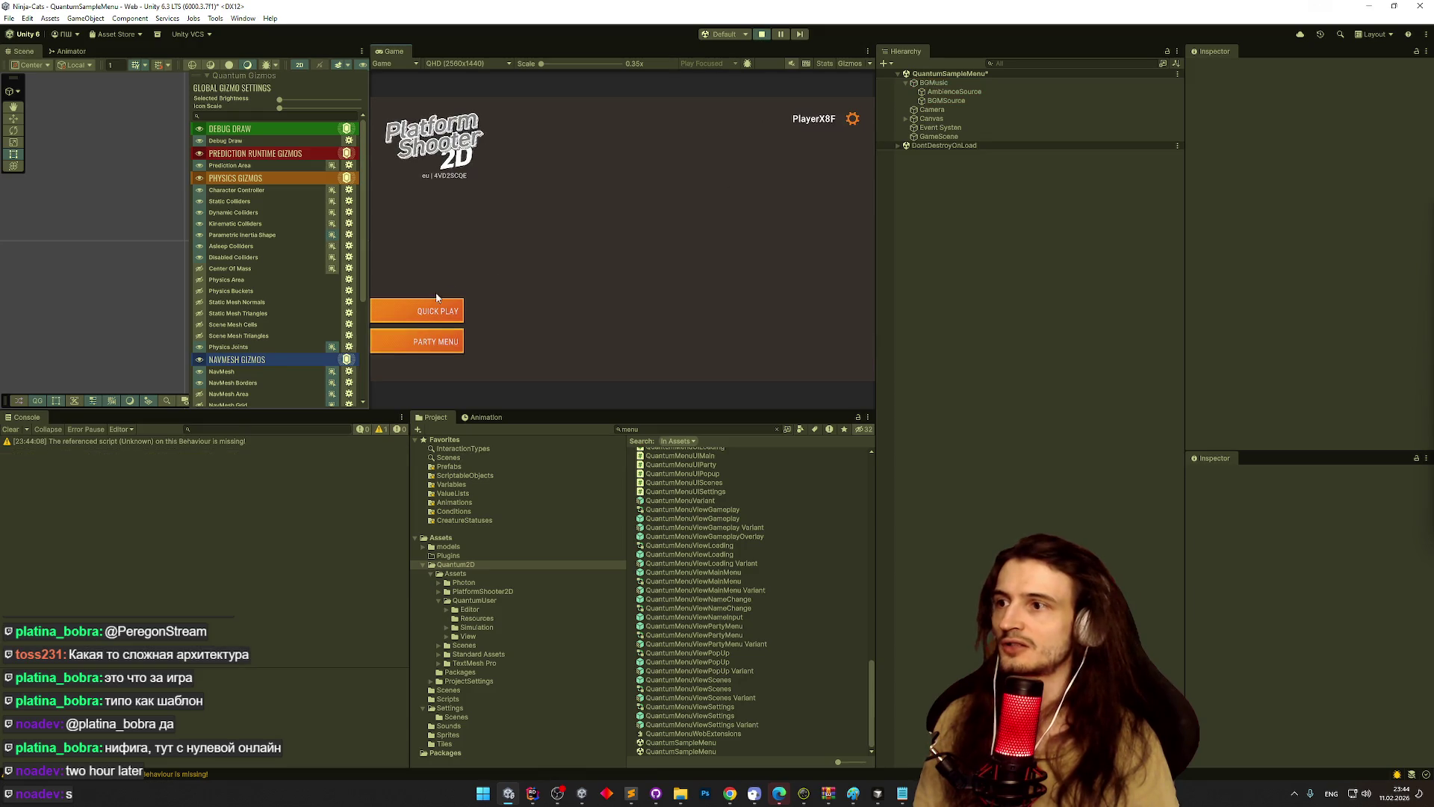
left_click(437, 307)
- Stop Play mode and collapse BGMusic's children in the Hierarchy
key("ctrl+p")
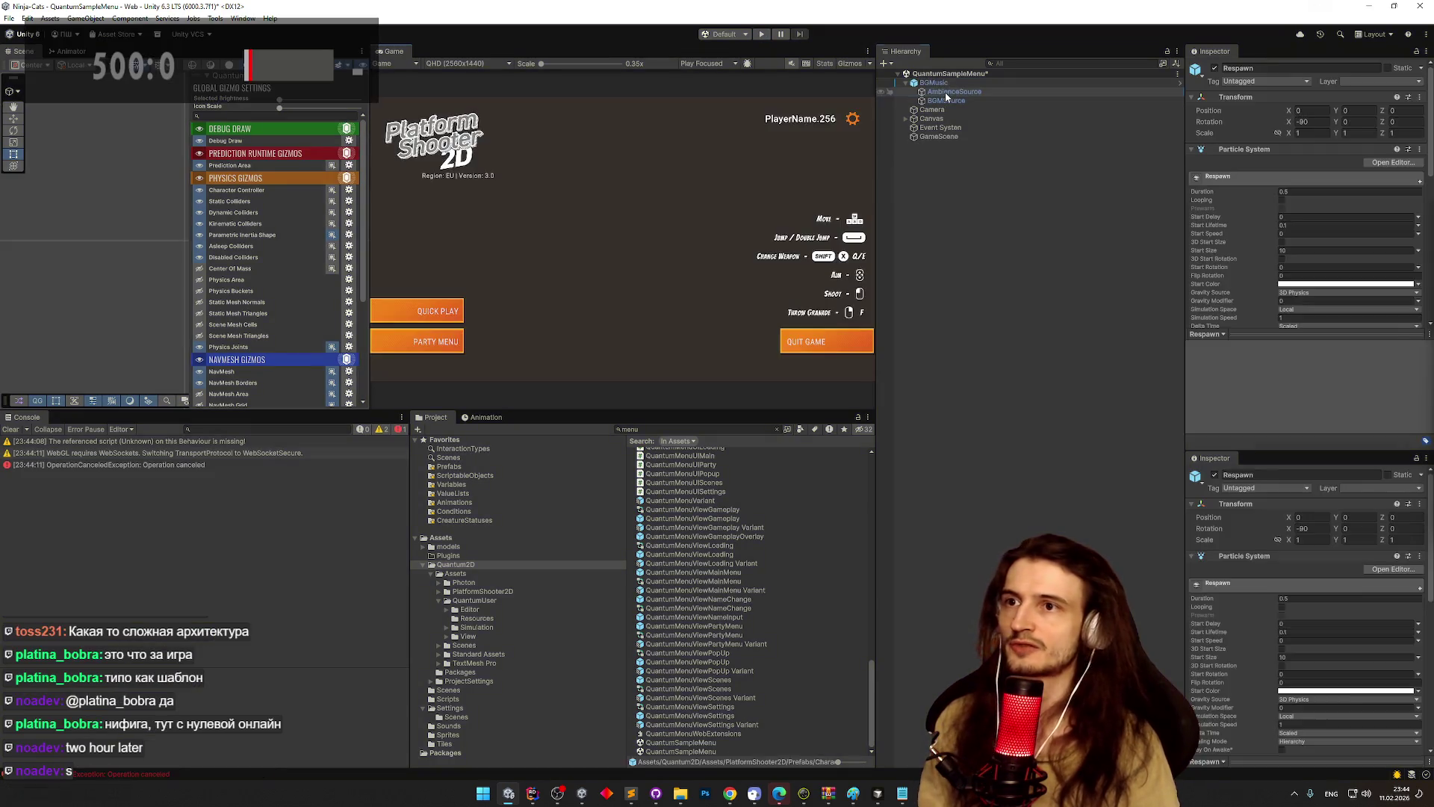
left_click(947, 101)
left_click(948, 83)
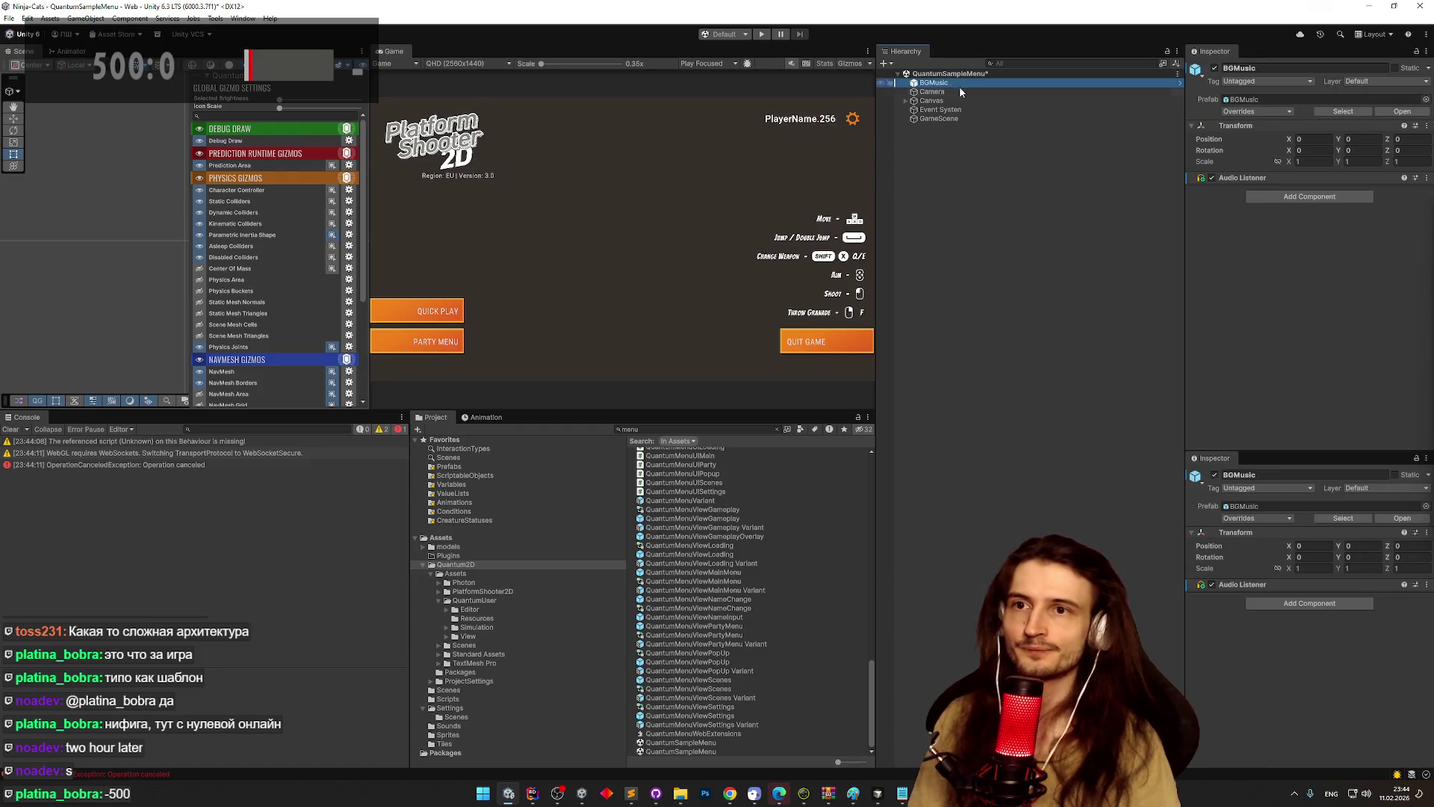
- Replace the Event System's Standalone Input Module with InputSystemUIInputModule
right_click(1241, 177)
left_click(954, 211)
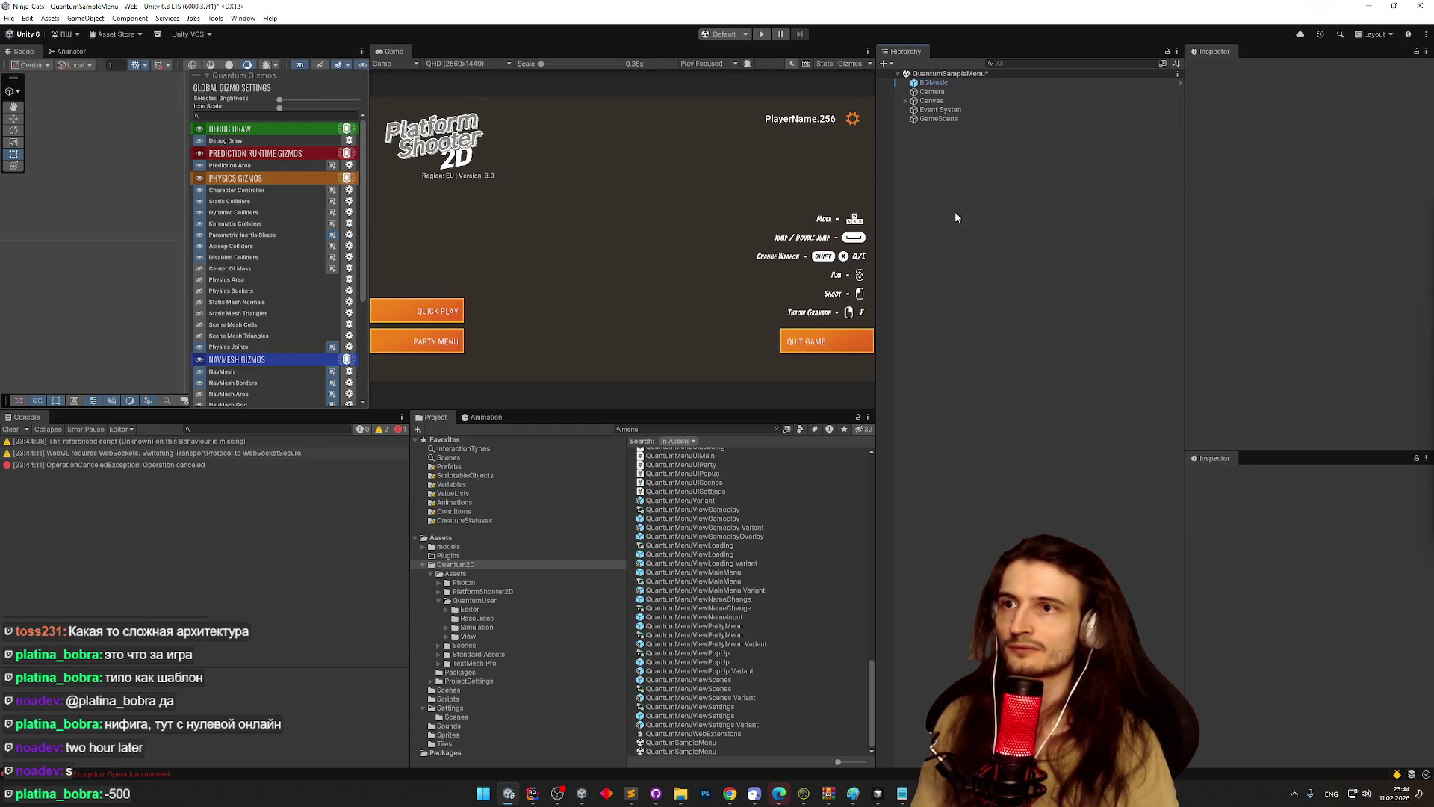
left_click(939, 110)
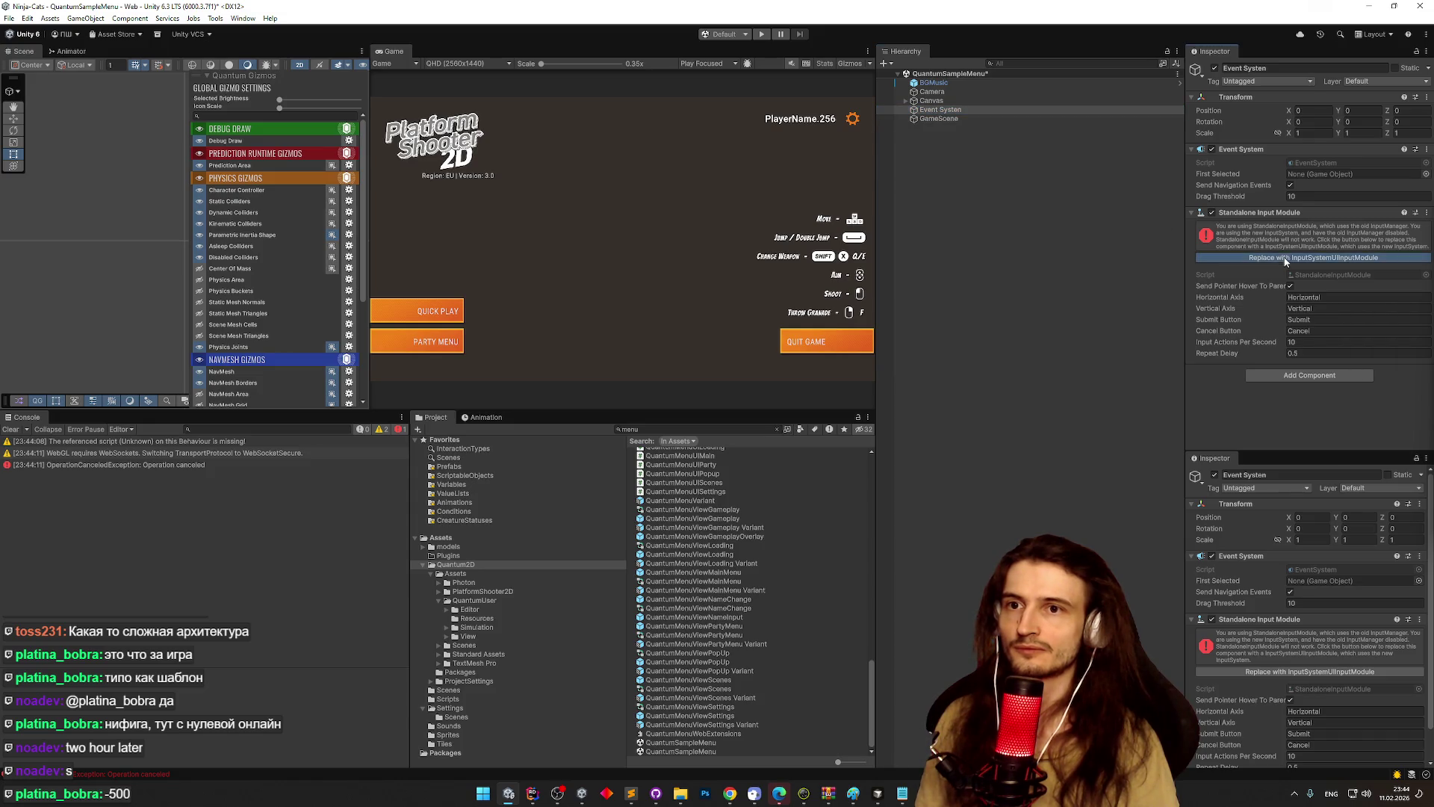
left_click(1285, 258)
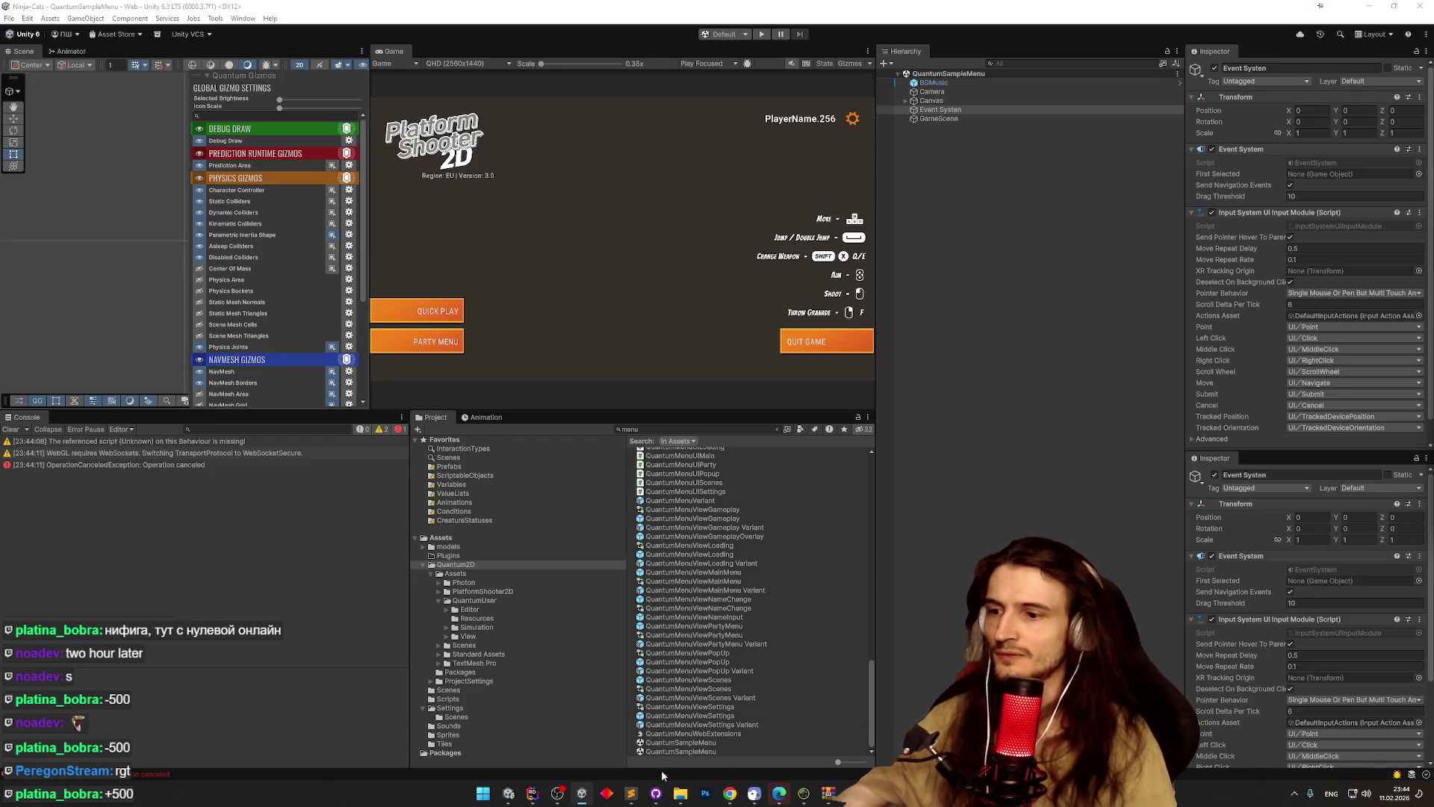
mouse_move(680, 794)
mouse_move(526, 743)
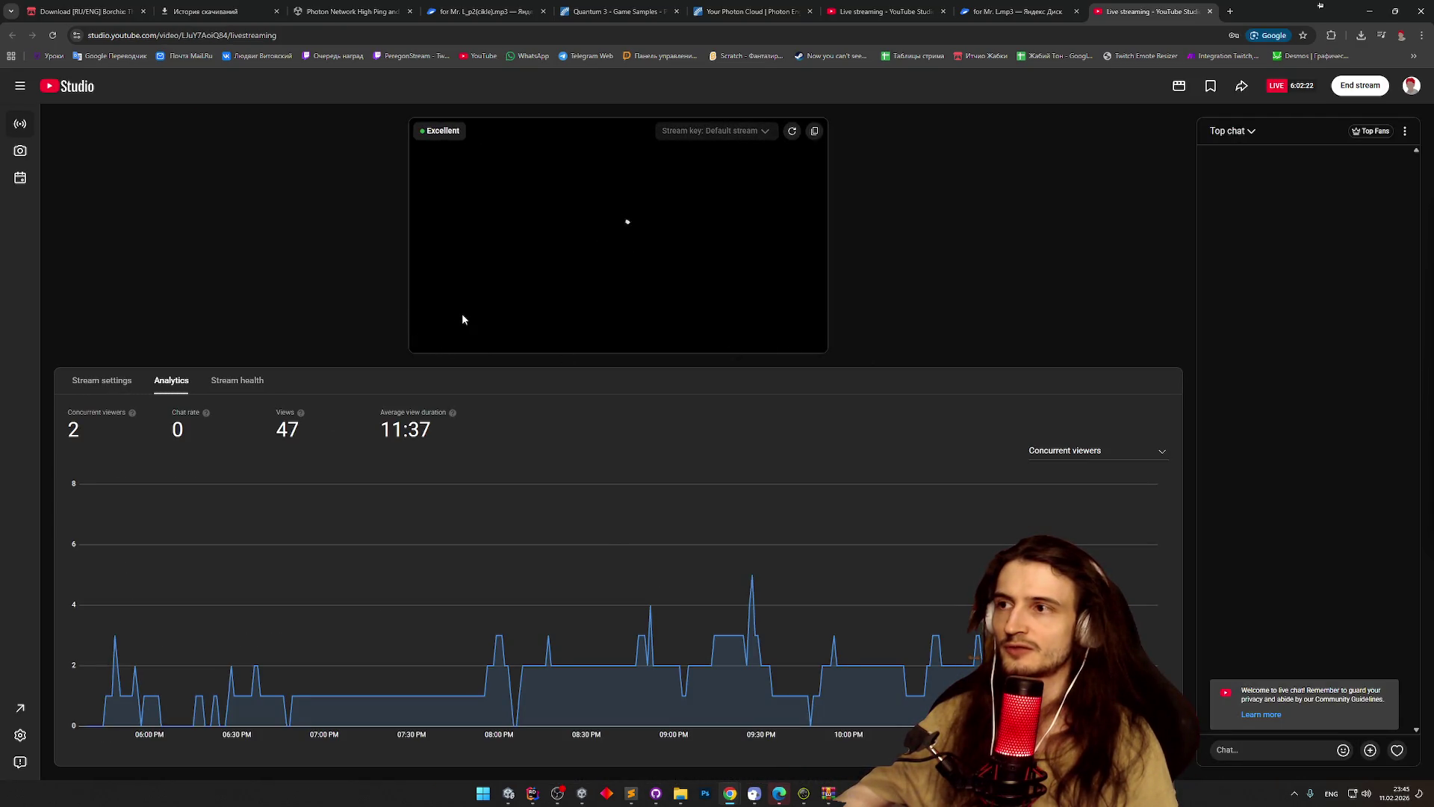
left_click(474, 298)
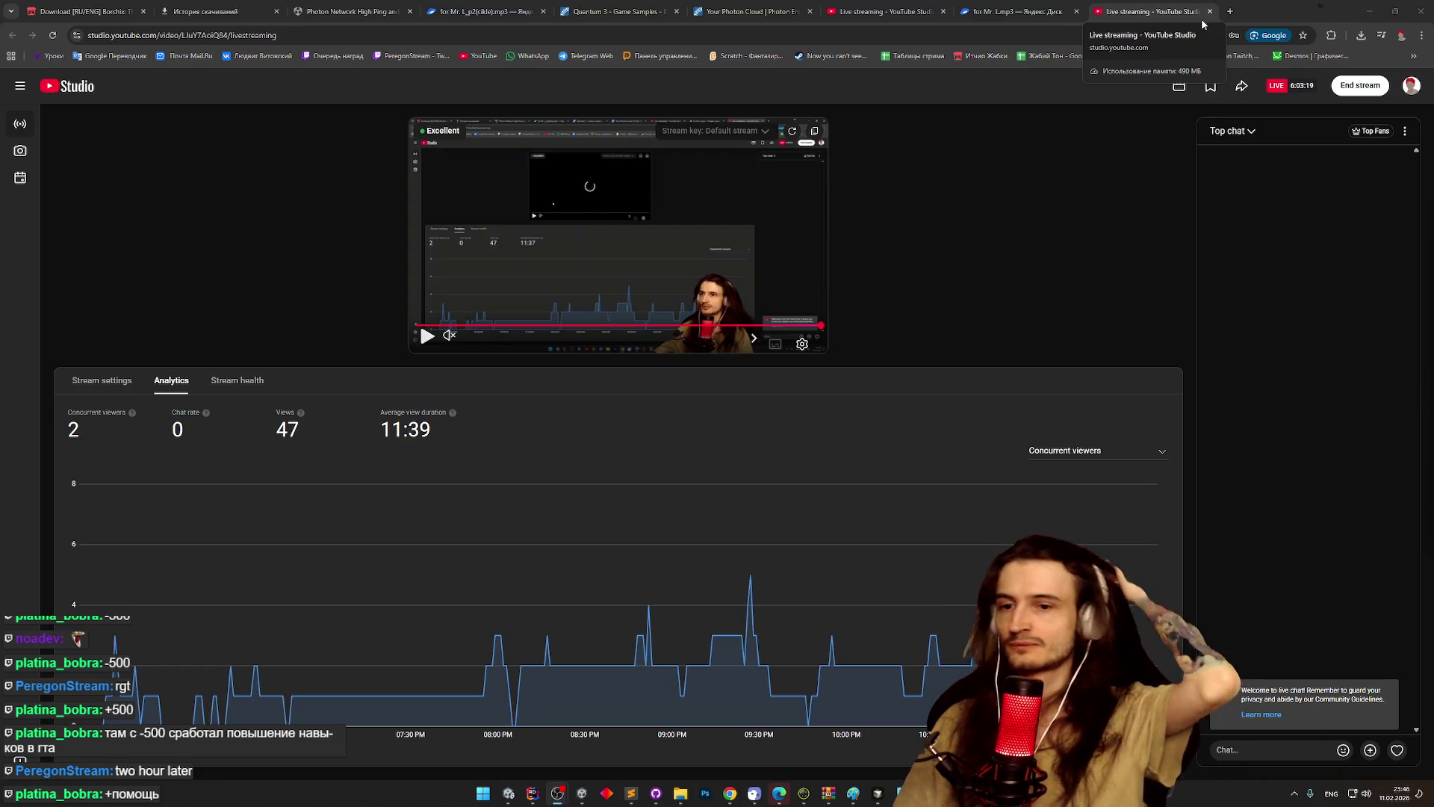
- Clear the Console, enter Play mode, Quick Play, and spawn as the first character
key("alt+Tab")
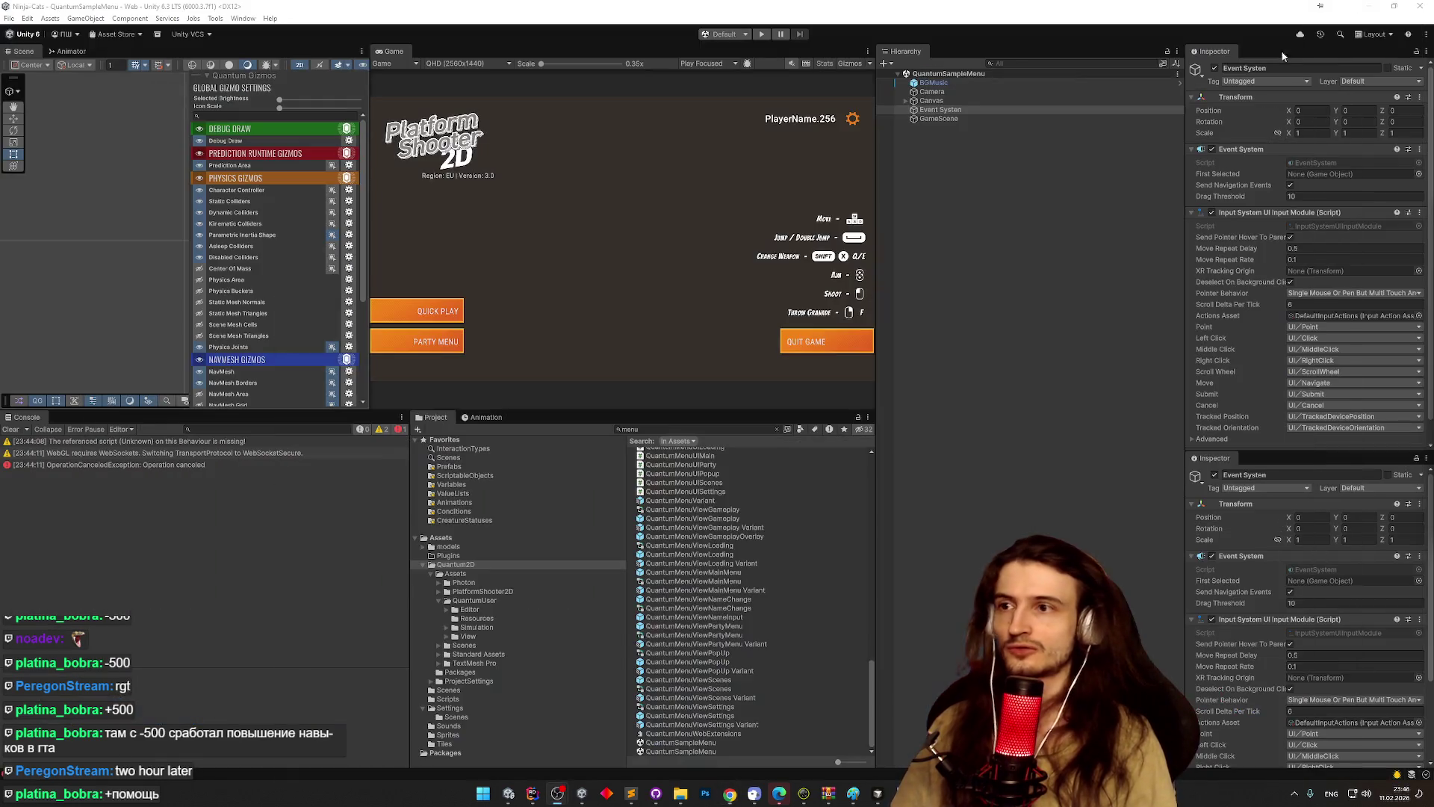
left_click(23, 432)
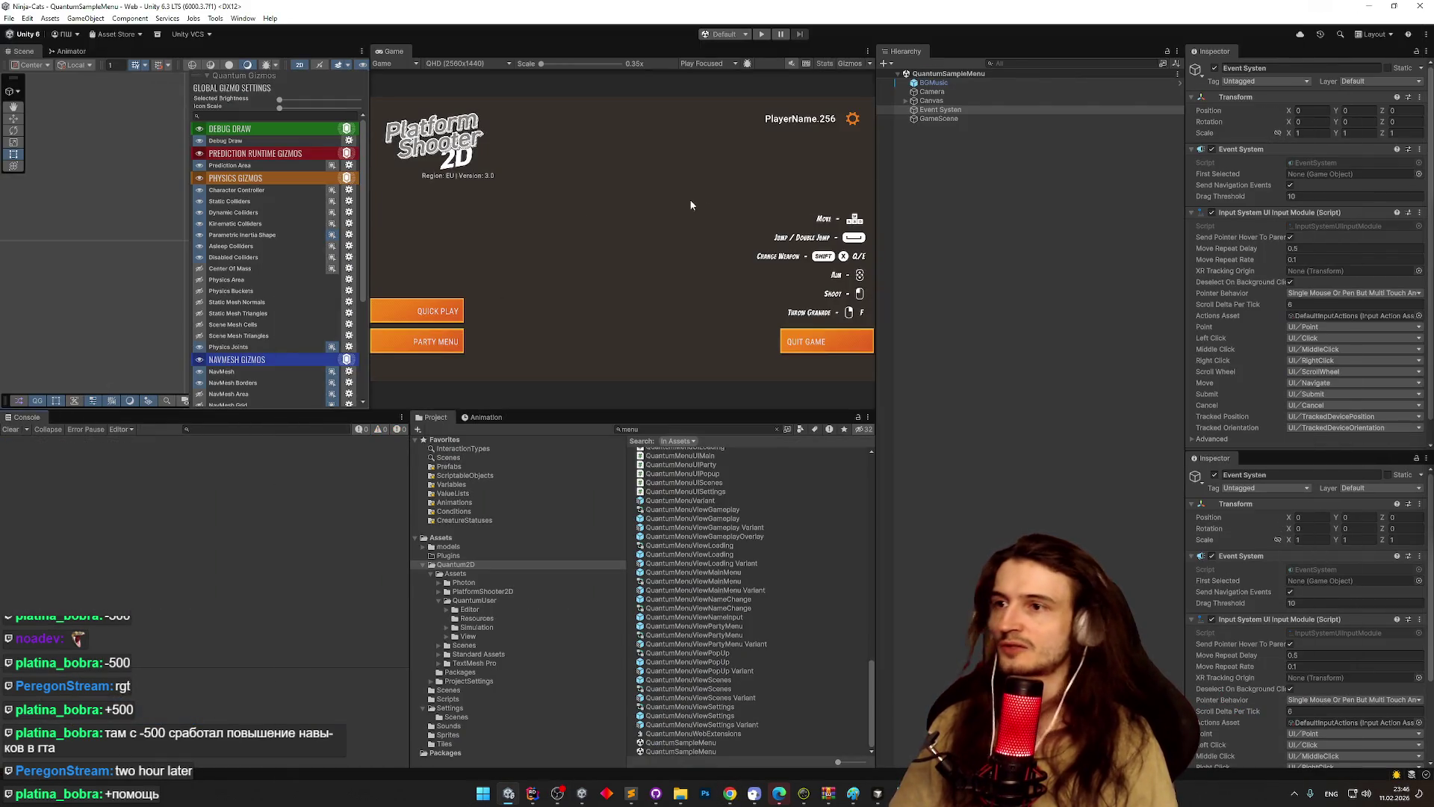
key("ctrl+p")
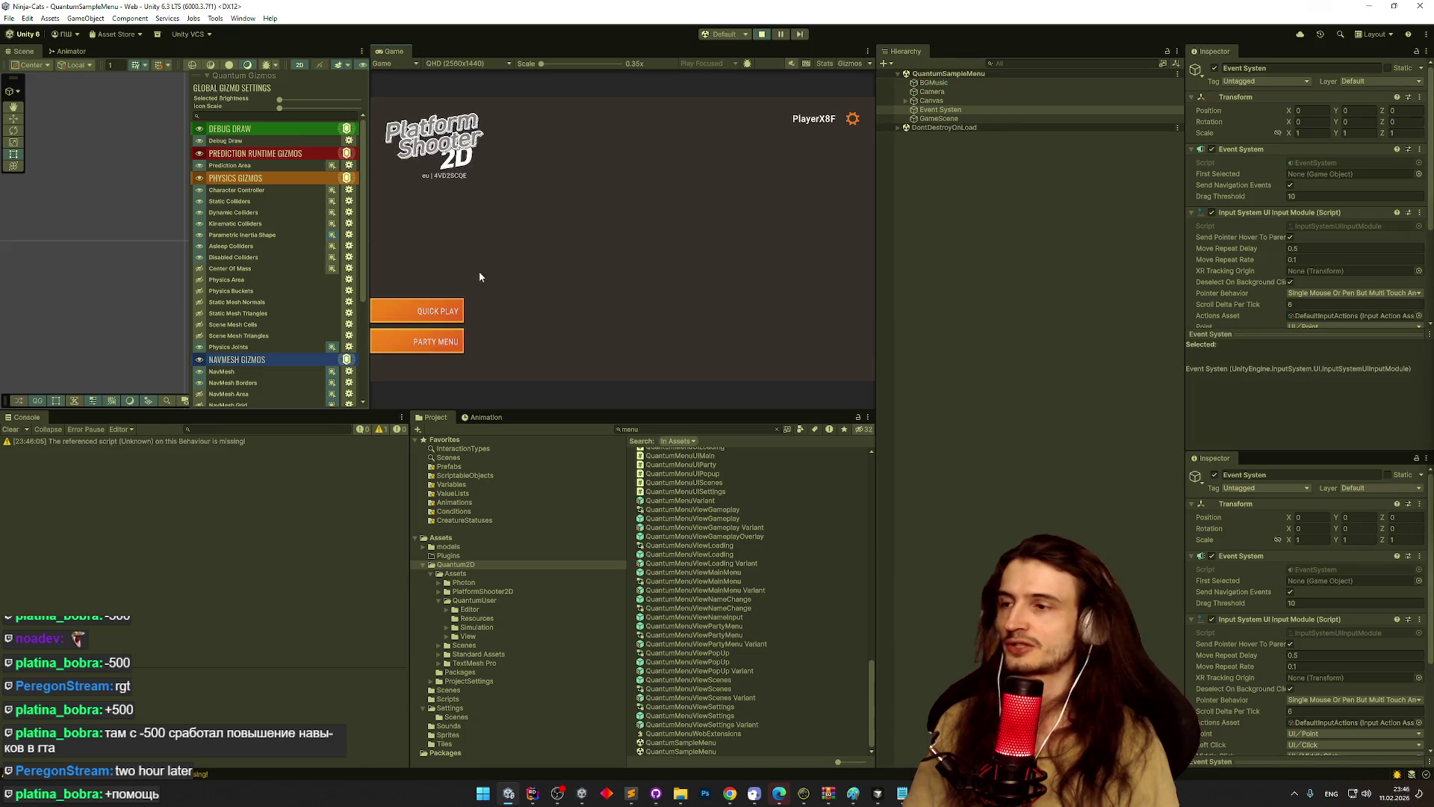
left_click(429, 316)
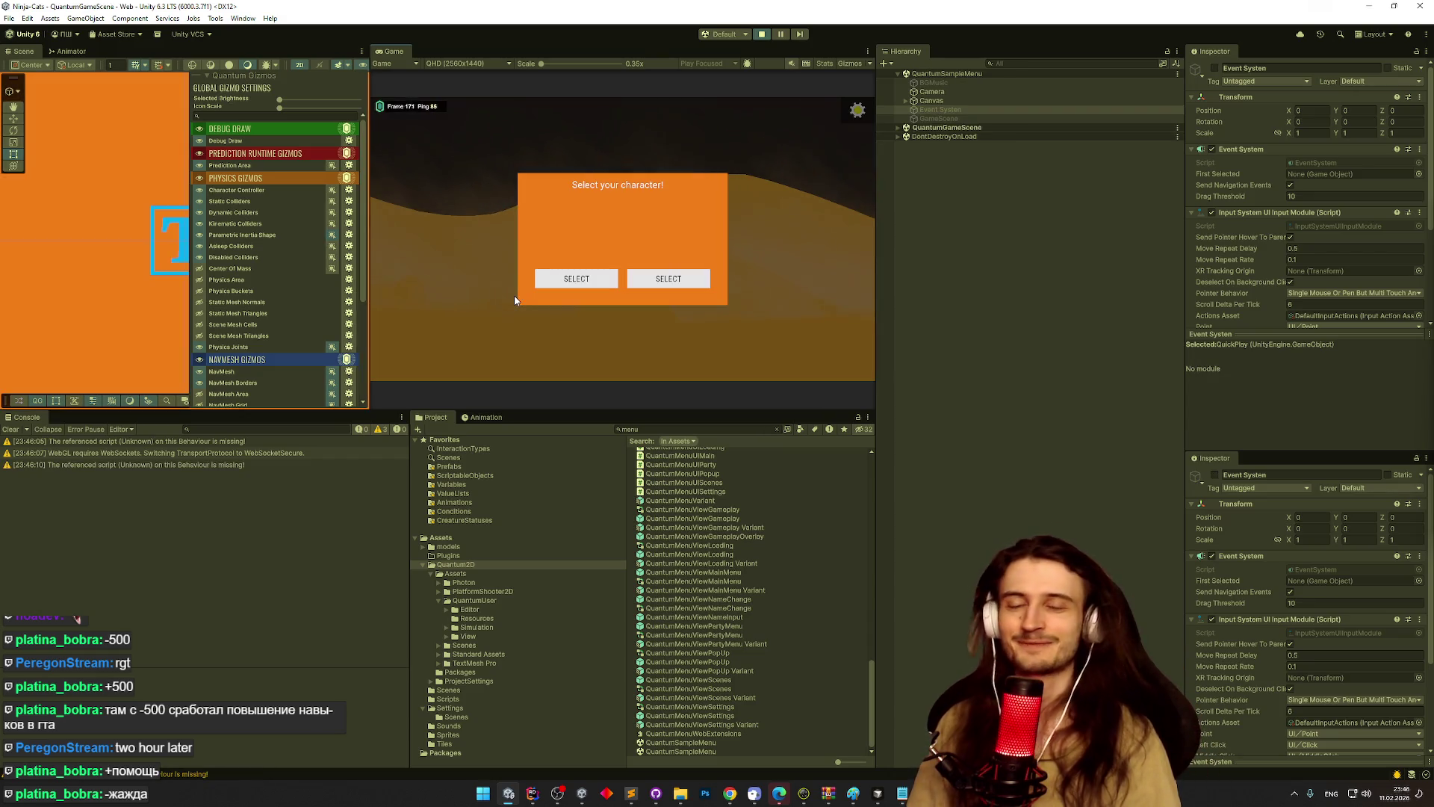
left_click(560, 280)
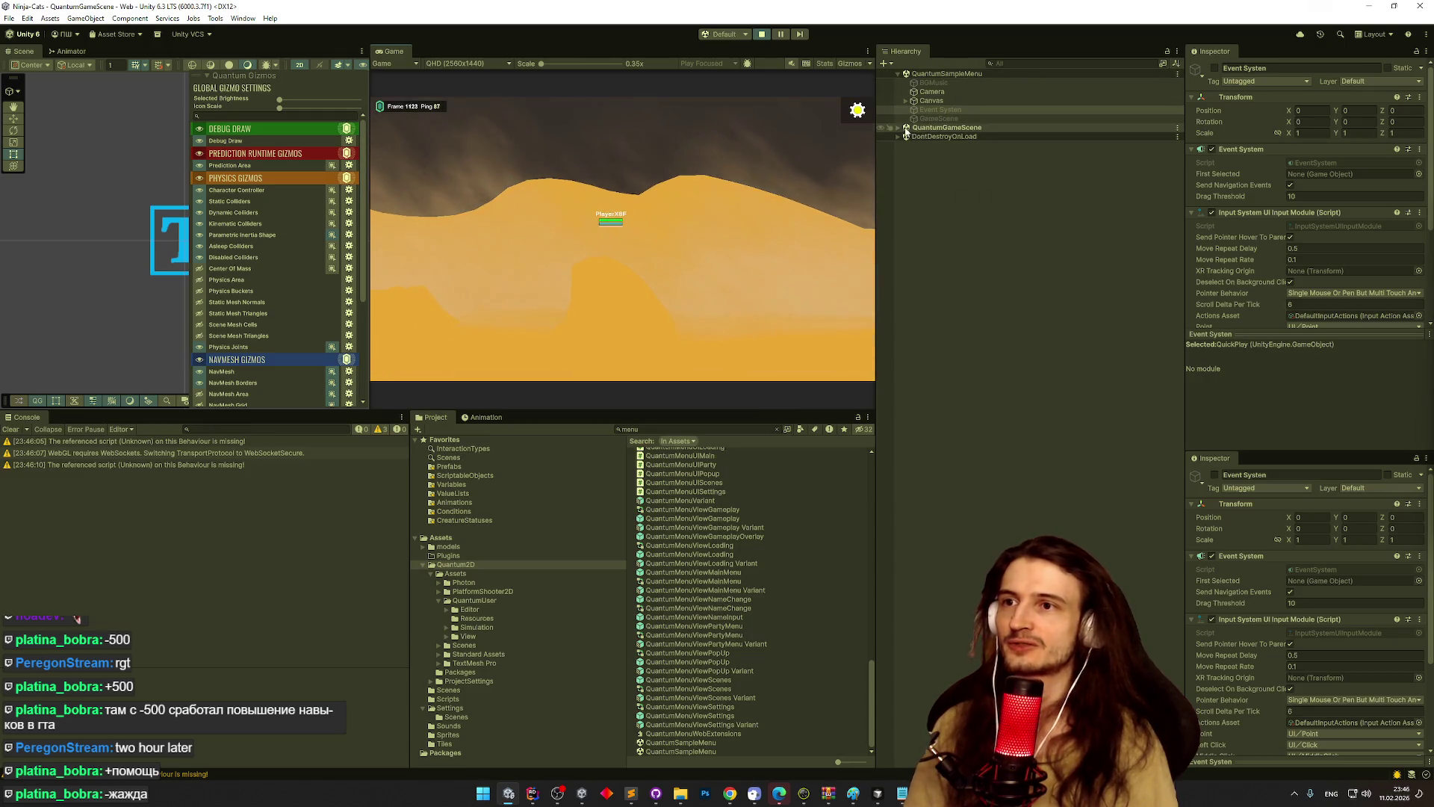
- Inspect QuantumMap under QuantumGameScene in the Hierarchy, then exit Play mode
left_click(898, 128)
left_click(711, 233)
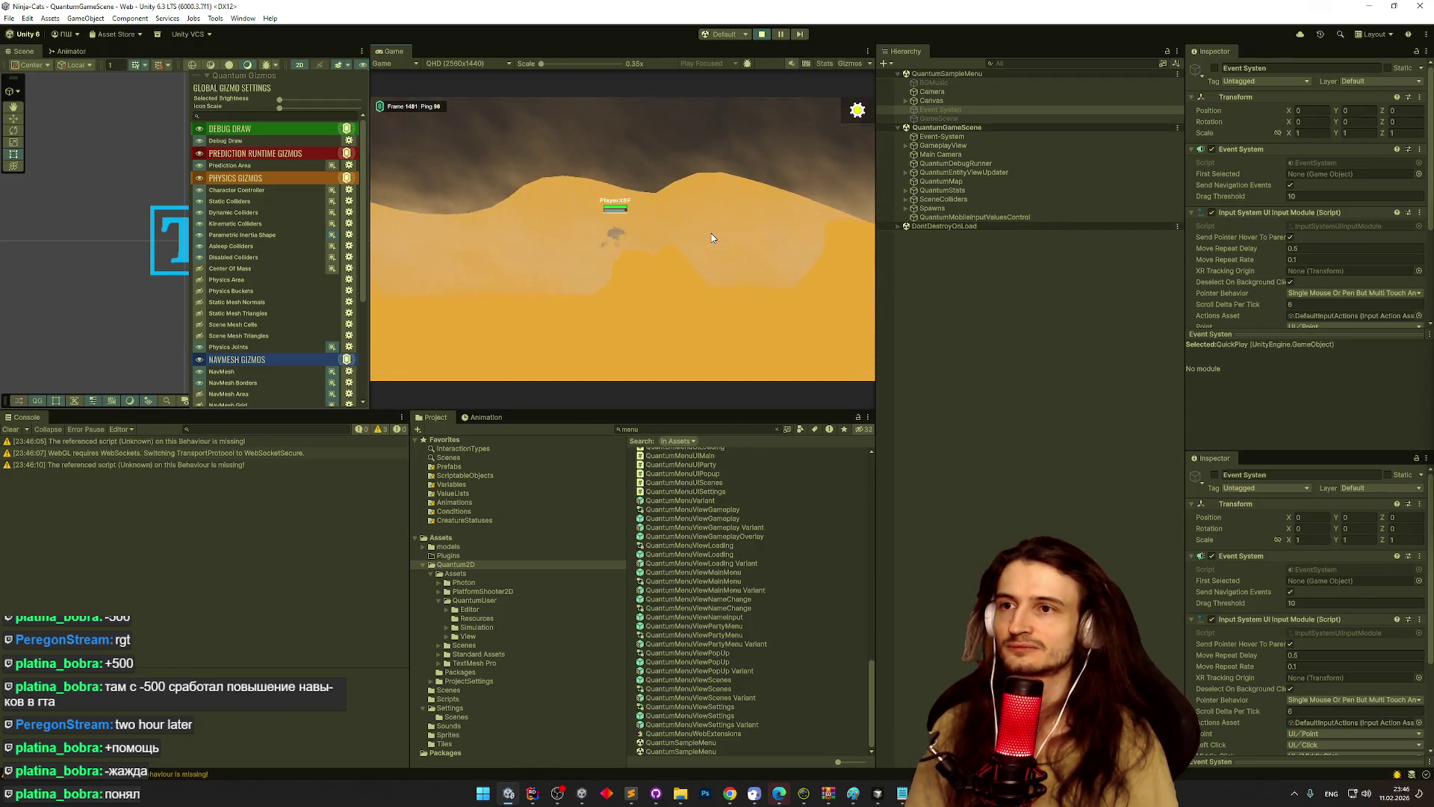
left_click(958, 183)
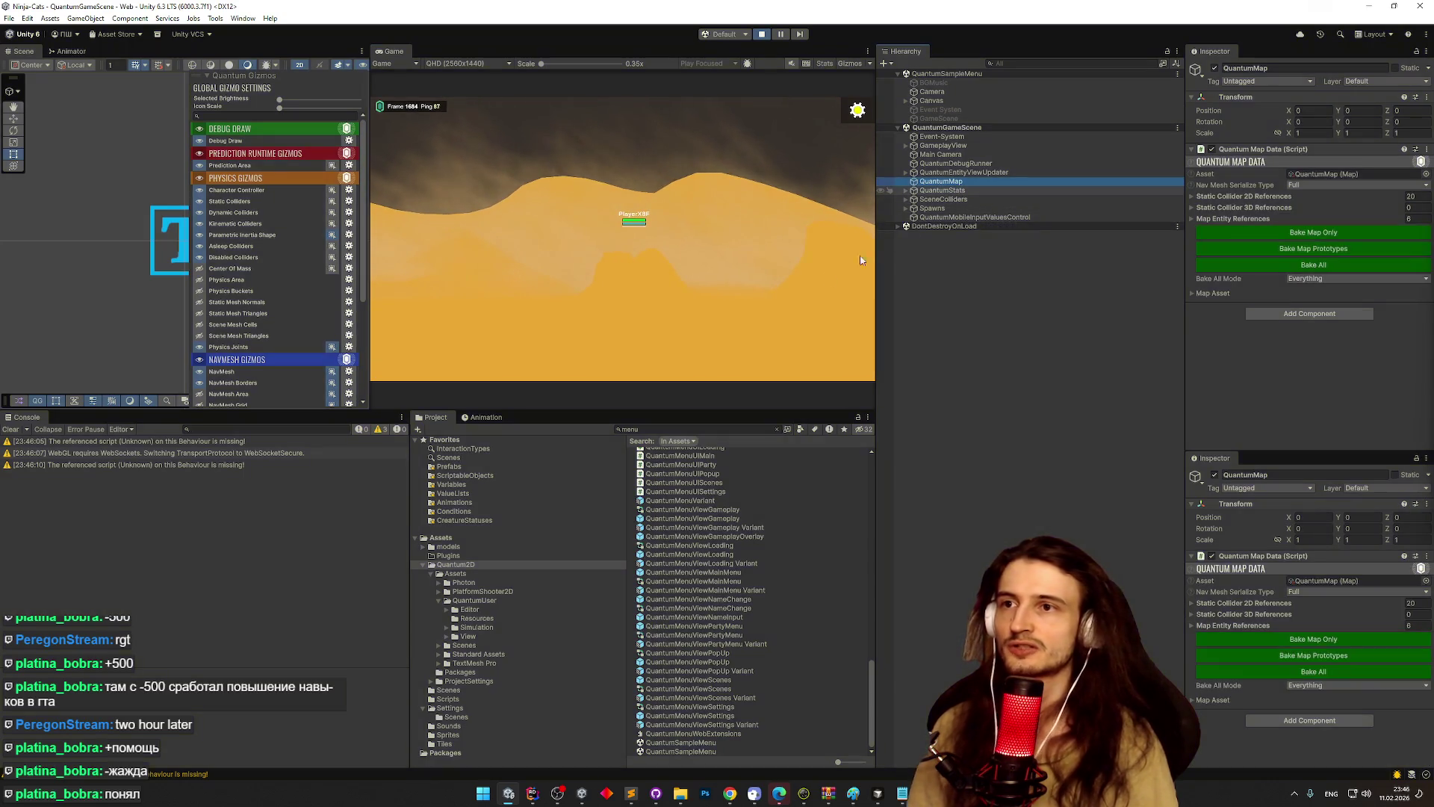
key("ctrl+p")
left_click(665, 429)
- Search the Project for 'quantumgame', open QuantumGameScene, and spawn the first character directly
type("q")
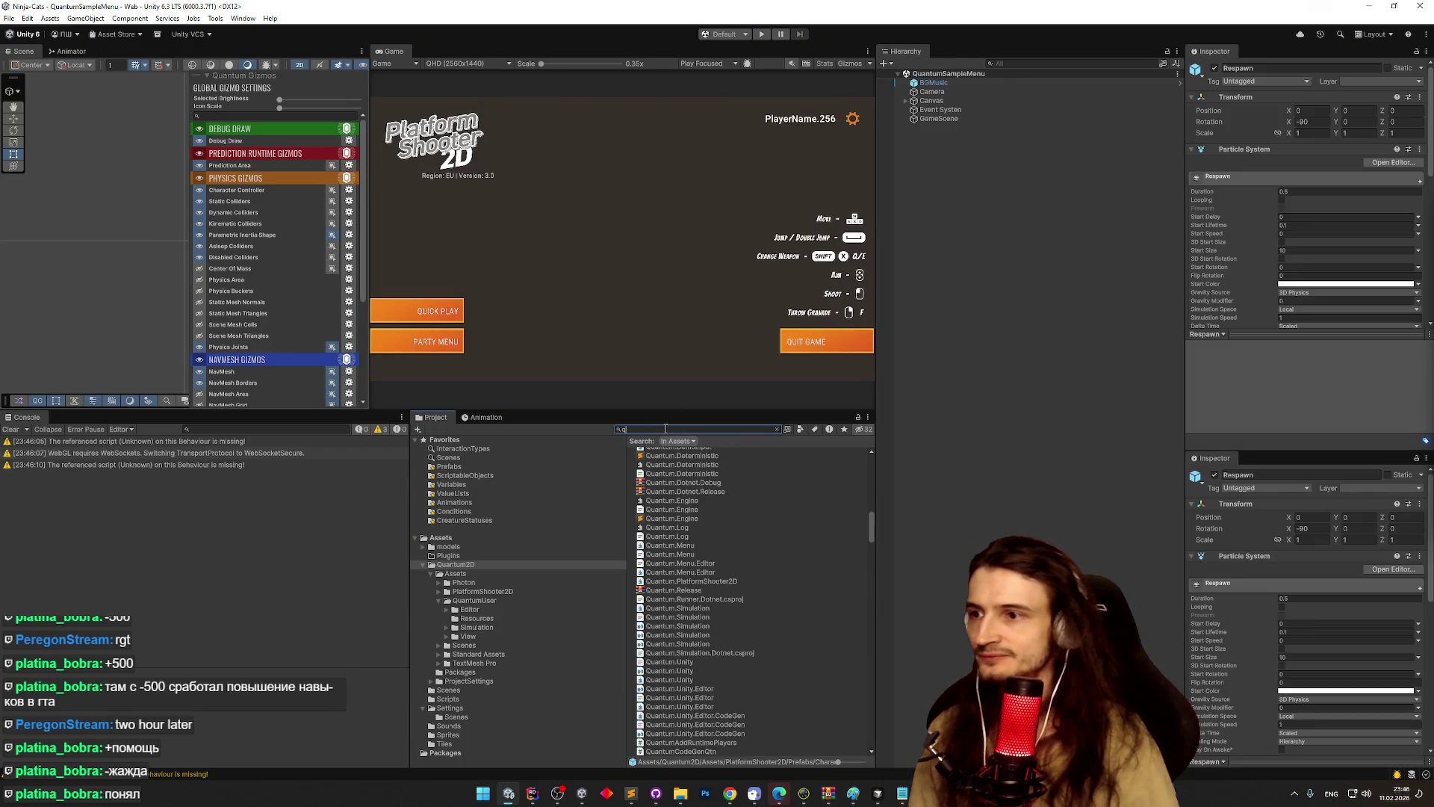
type("uantum")
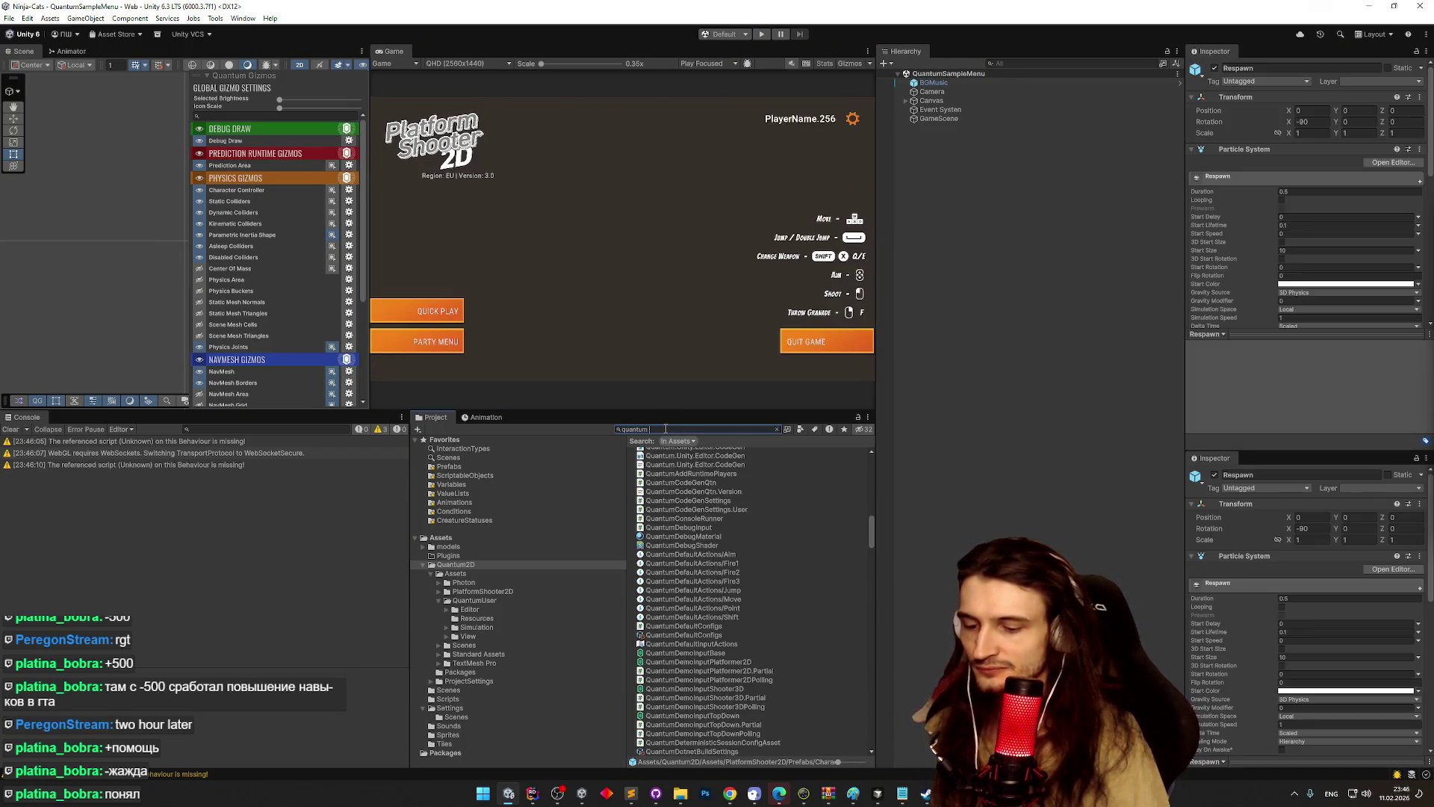
type("game")
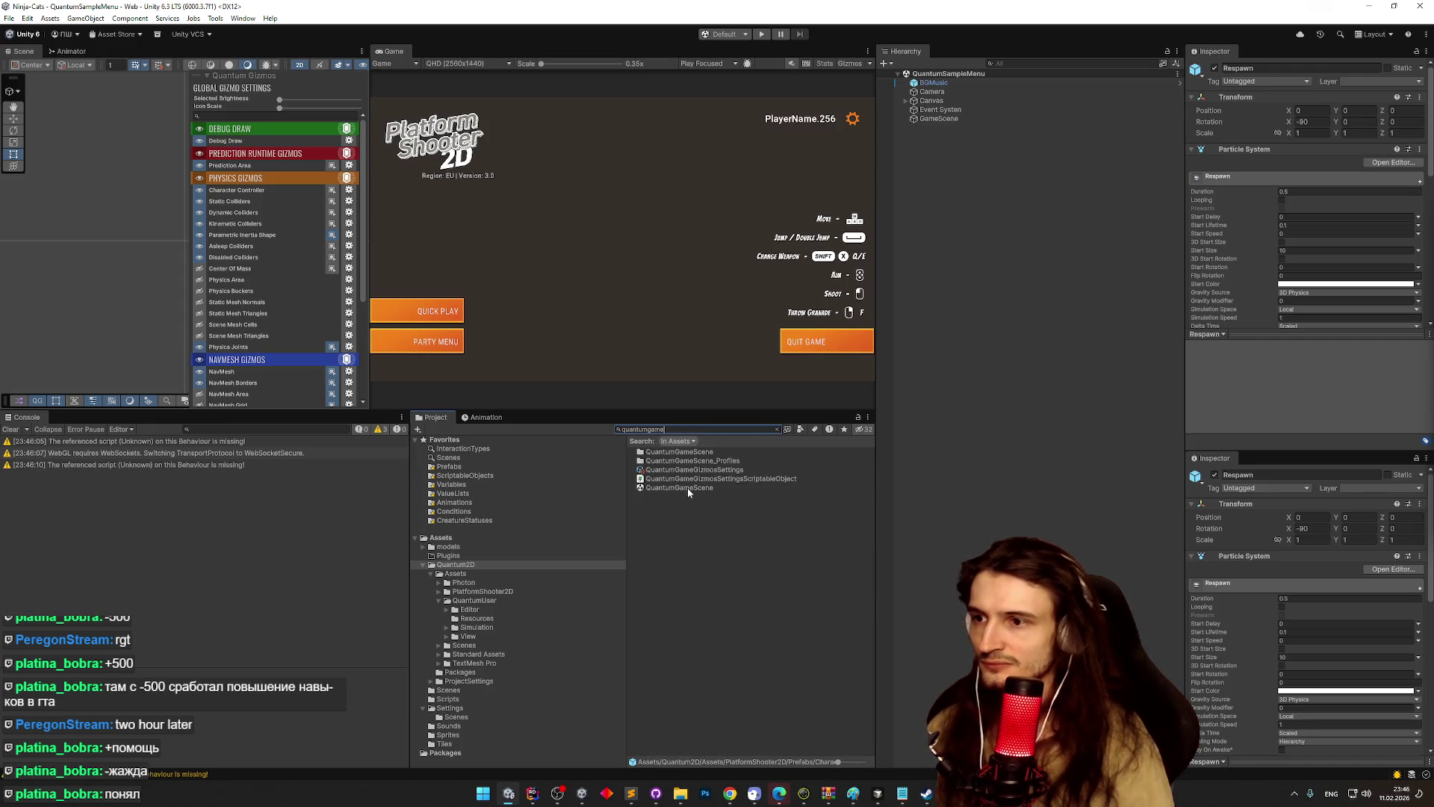
double_click(687, 487)
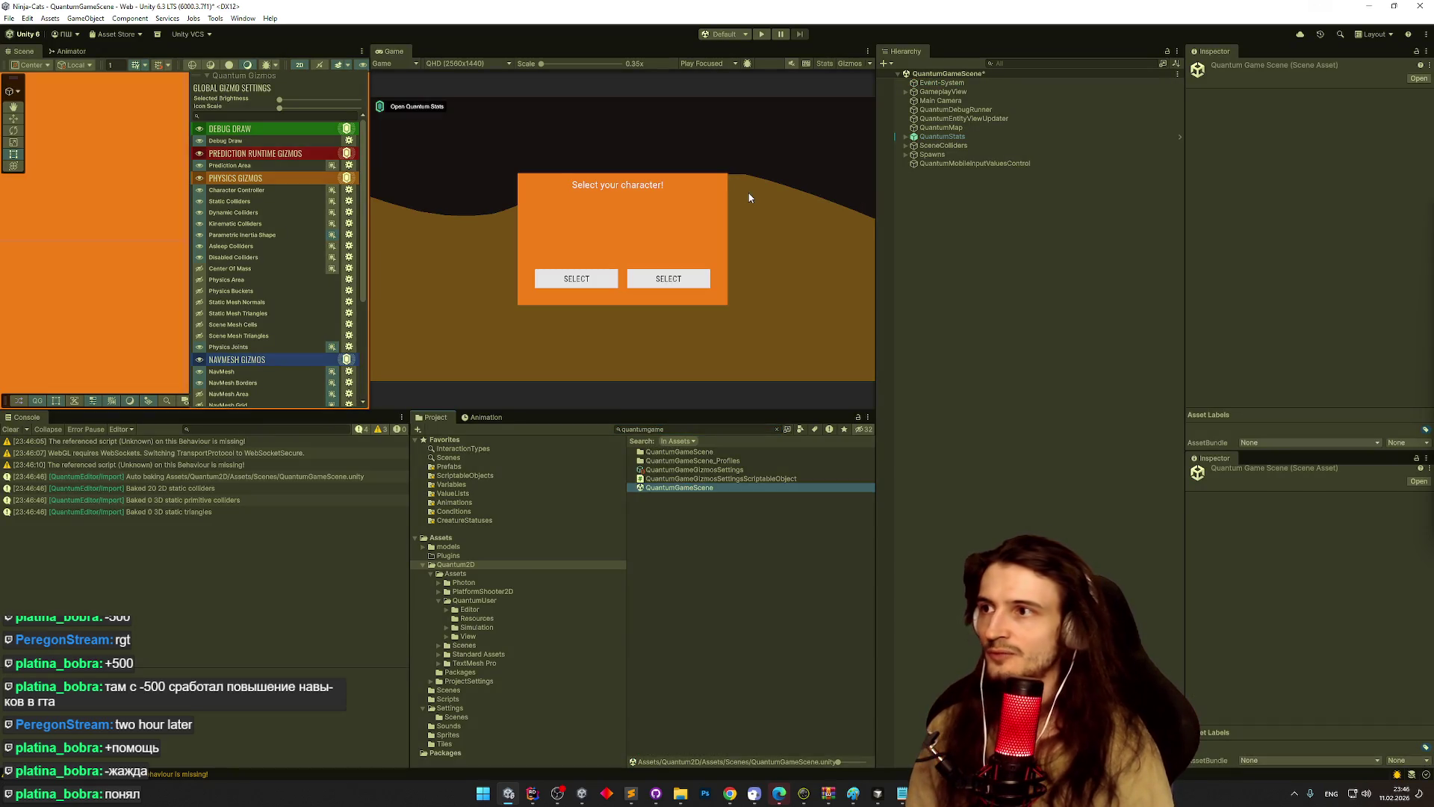
left_click(590, 279)
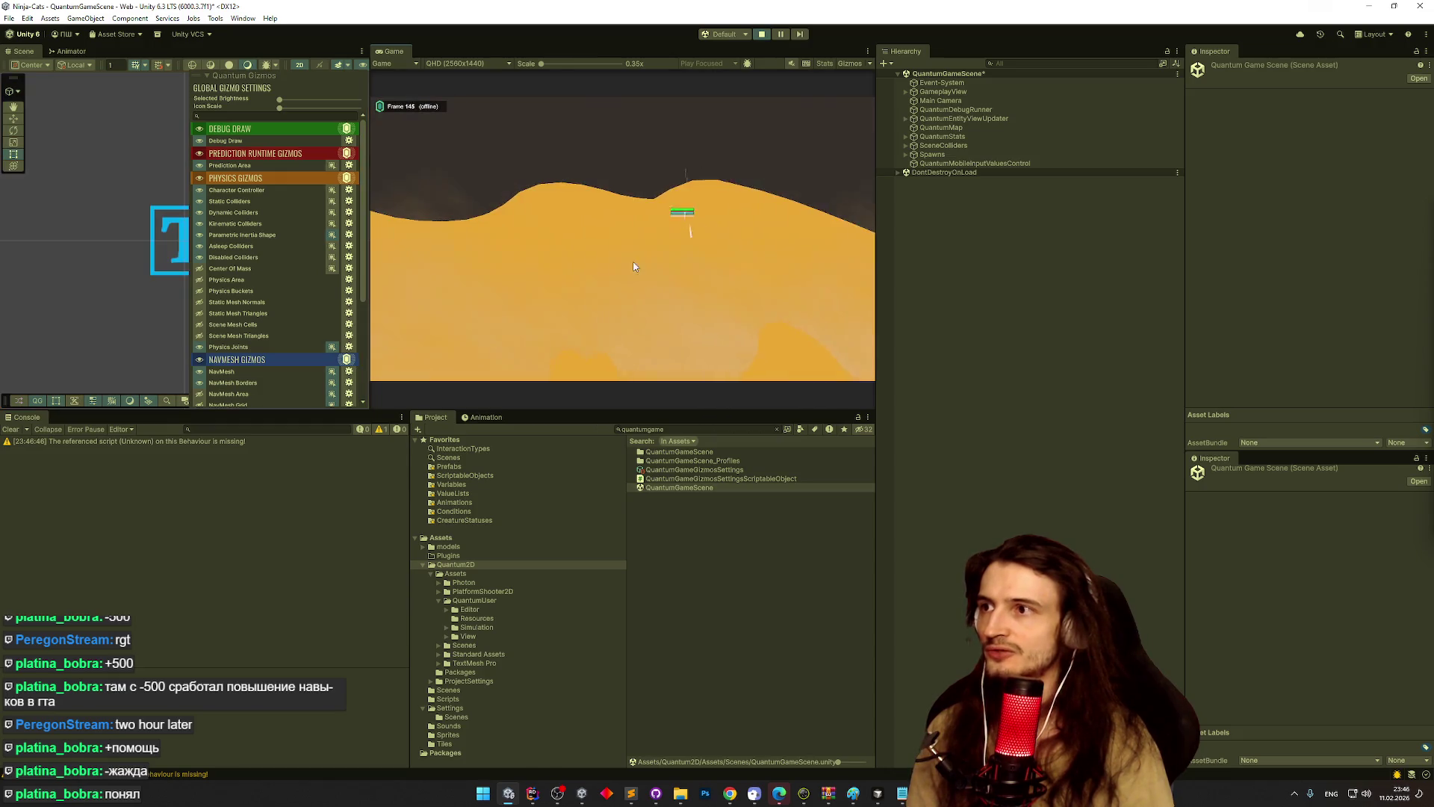